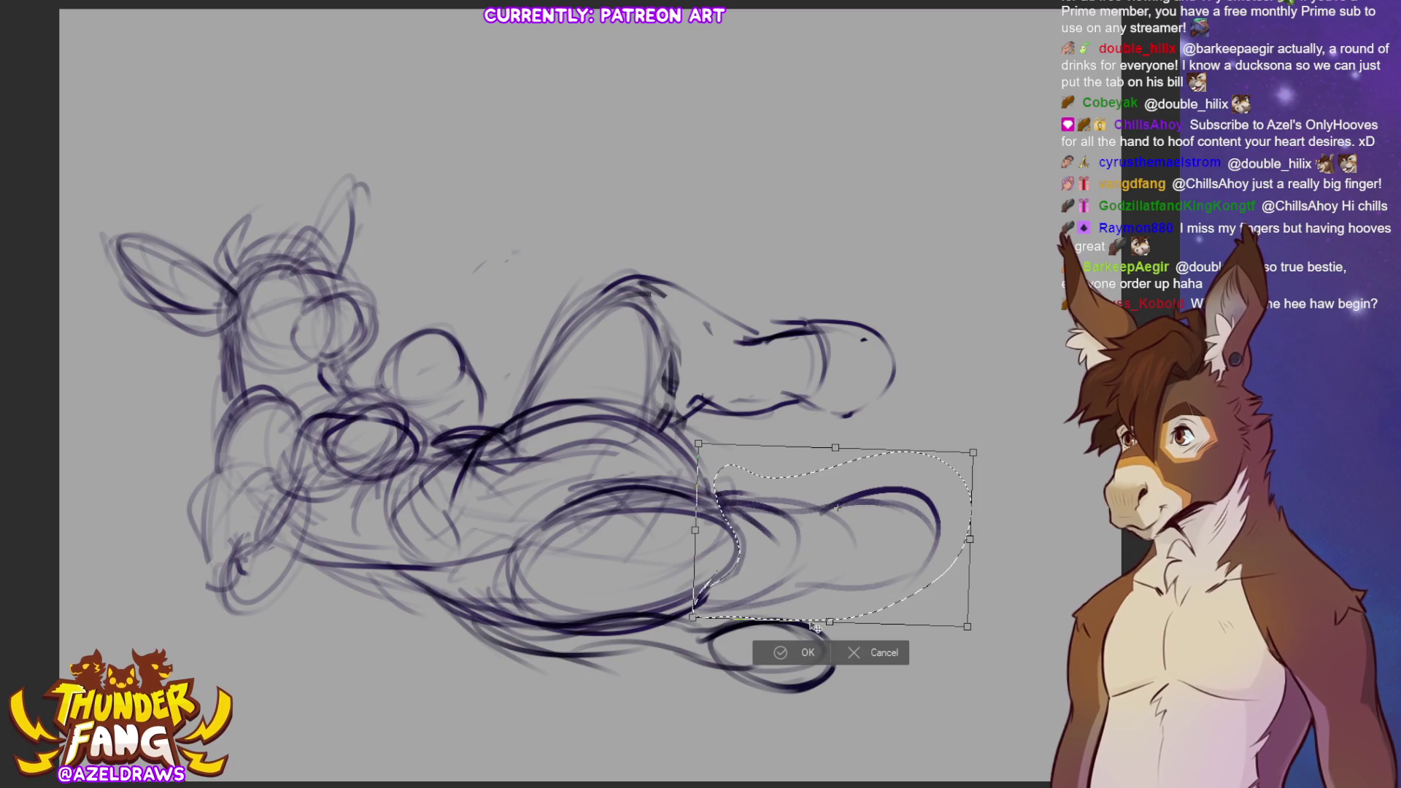
# Commit the resized leg area, deselect, and darken the lower-left body and lower belly lines
pyautogui.click(793, 653)
pyautogui.click(688, 645)
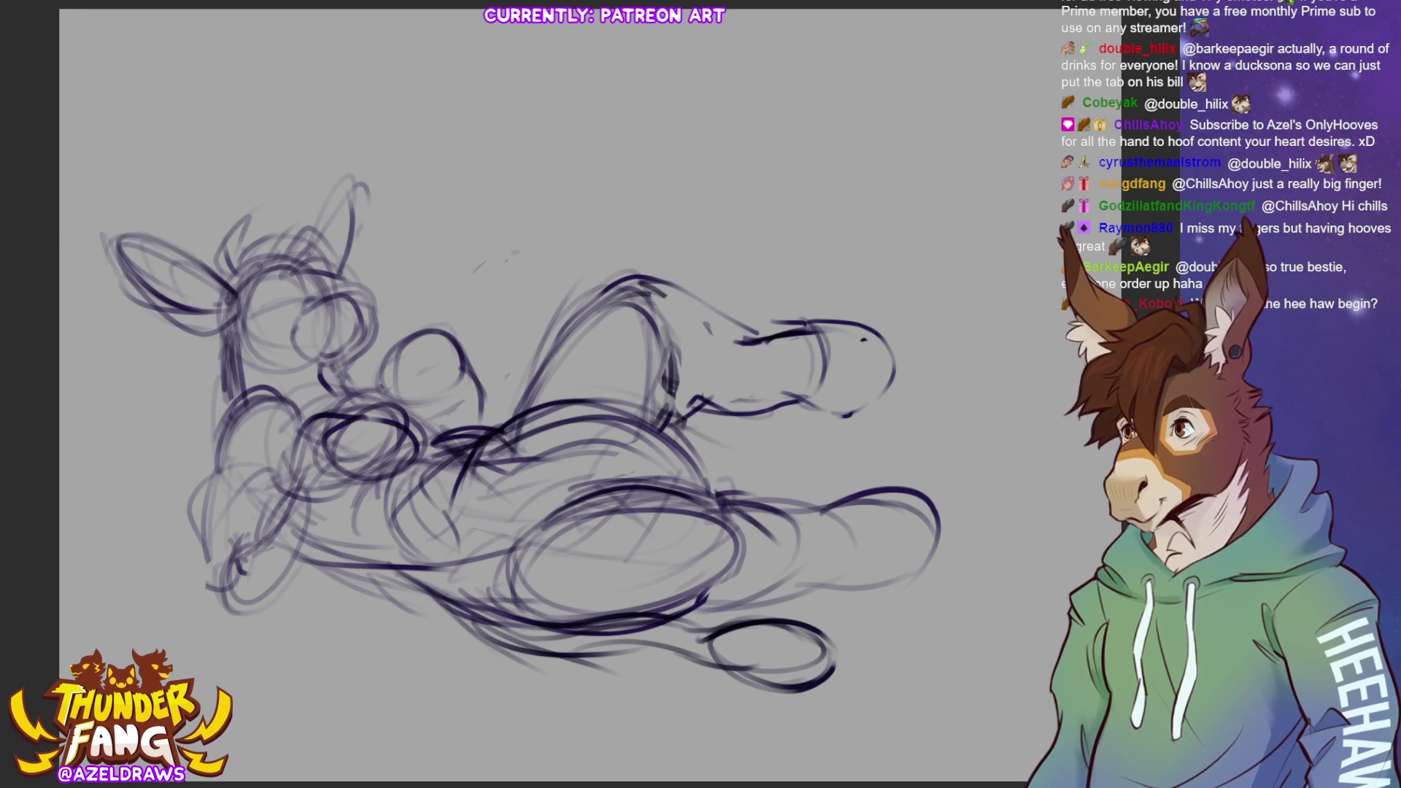
pyautogui.moveTo(220, 612)
pyautogui.mouseDown()
pyautogui.moveTo(316, 515)
pyautogui.moveTo(281, 484)
pyautogui.moveTo(347, 496)
pyautogui.moveTo(409, 471)
pyautogui.moveTo(425, 434)
pyautogui.moveTo(391, 470)
pyautogui.mouseUp()
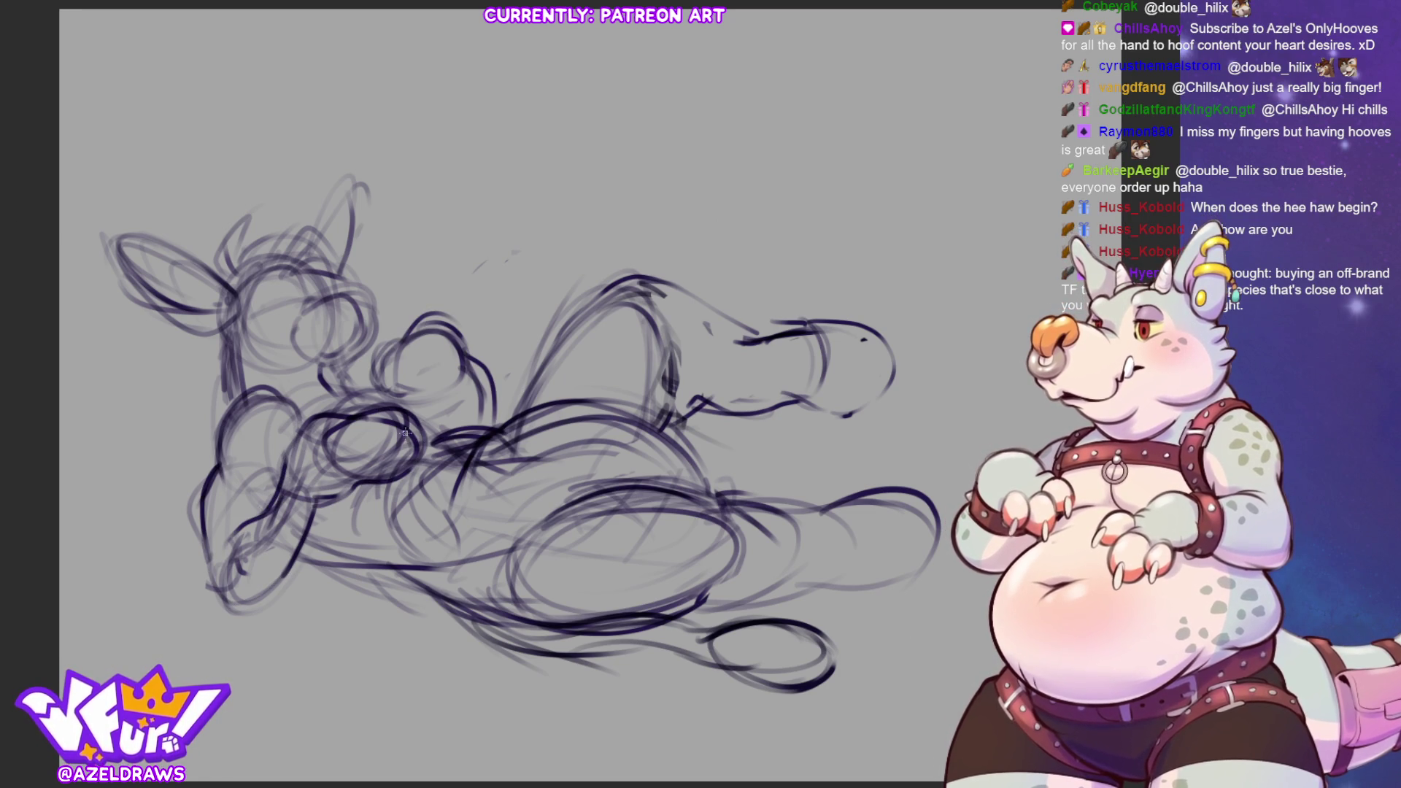
pyautogui.moveTo(288, 544); pyautogui.dragTo(438, 566)
pyautogui.moveTo(405, 487)
pyautogui.mouseDown()
pyautogui.moveTo(452, 562)
pyautogui.moveTo(422, 569)
pyautogui.moveTo(424, 580)
pyautogui.moveTo(489, 600)
pyautogui.mouseUp()
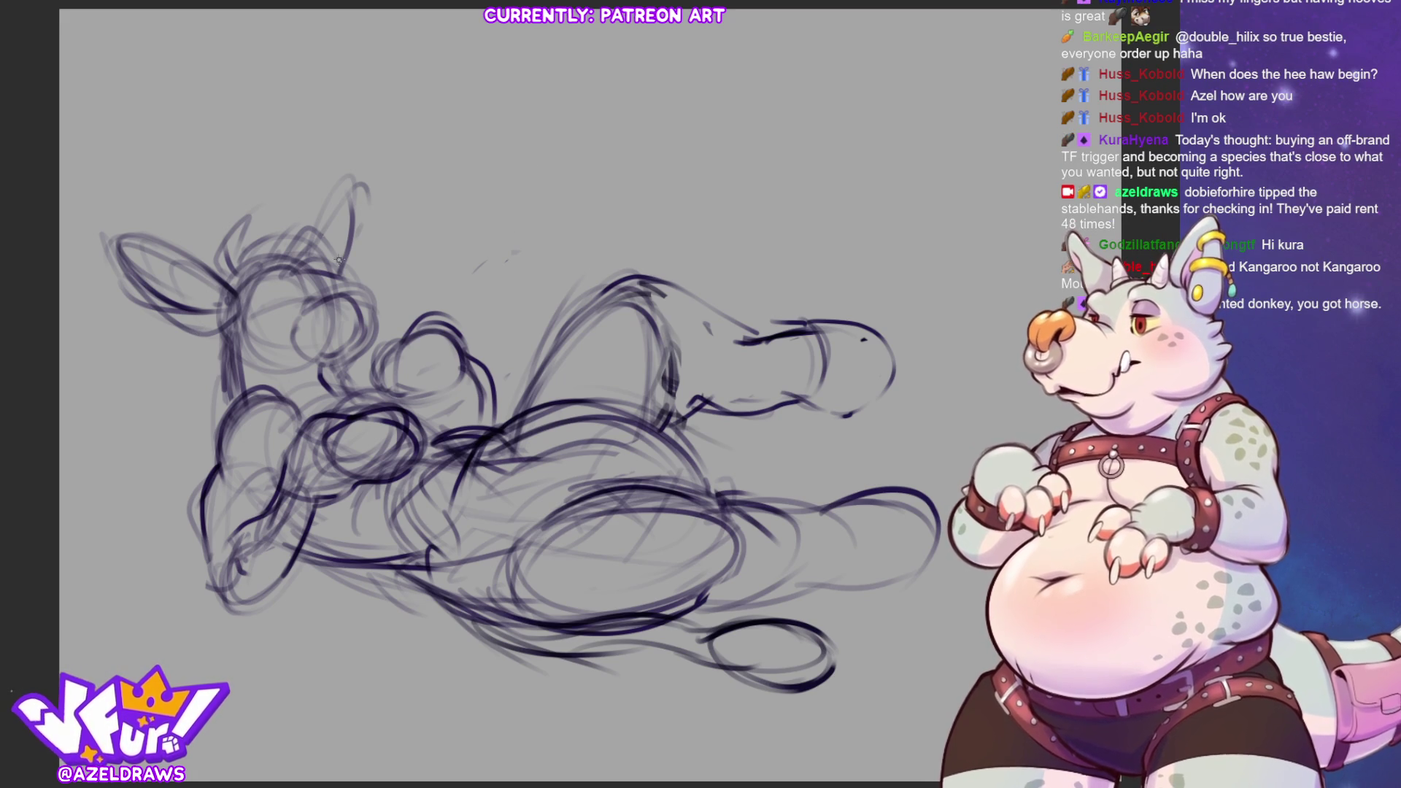
# Darken the right ear outline, a muzzle mark, and the back of the head and neck
pyautogui.moveTo(310, 245)
pyautogui.mouseDown()
pyautogui.moveTo(342, 183)
pyautogui.moveTo(359, 227)
pyautogui.mouseUp()
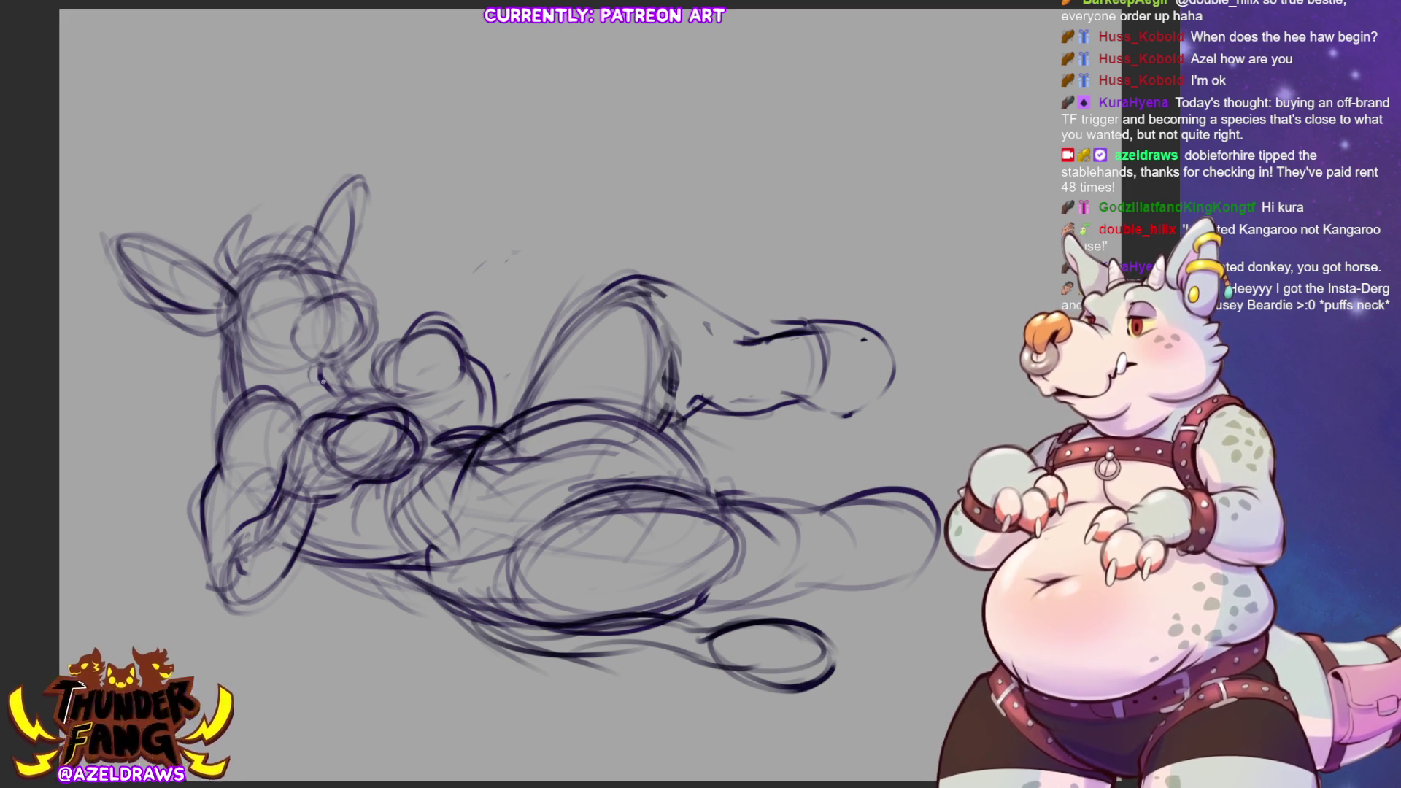
pyautogui.moveTo(313, 365)
pyautogui.mouseDown()
pyautogui.moveTo(302, 374)
pyautogui.moveTo(325, 380)
pyautogui.moveTo(306, 365)
pyautogui.moveTo(340, 369)
pyautogui.moveTo(373, 345)
pyautogui.moveTo(307, 294)
pyautogui.moveTo(367, 289)
pyautogui.moveTo(379, 329)
pyautogui.moveTo(303, 317)
pyautogui.moveTo(289, 347)
pyautogui.moveTo(300, 382)
pyautogui.mouseUp()
pyautogui.moveTo(230, 340)
pyautogui.mouseDown()
pyautogui.moveTo(240, 406)
pyautogui.moveTo(241, 385)
pyautogui.mouseUp()
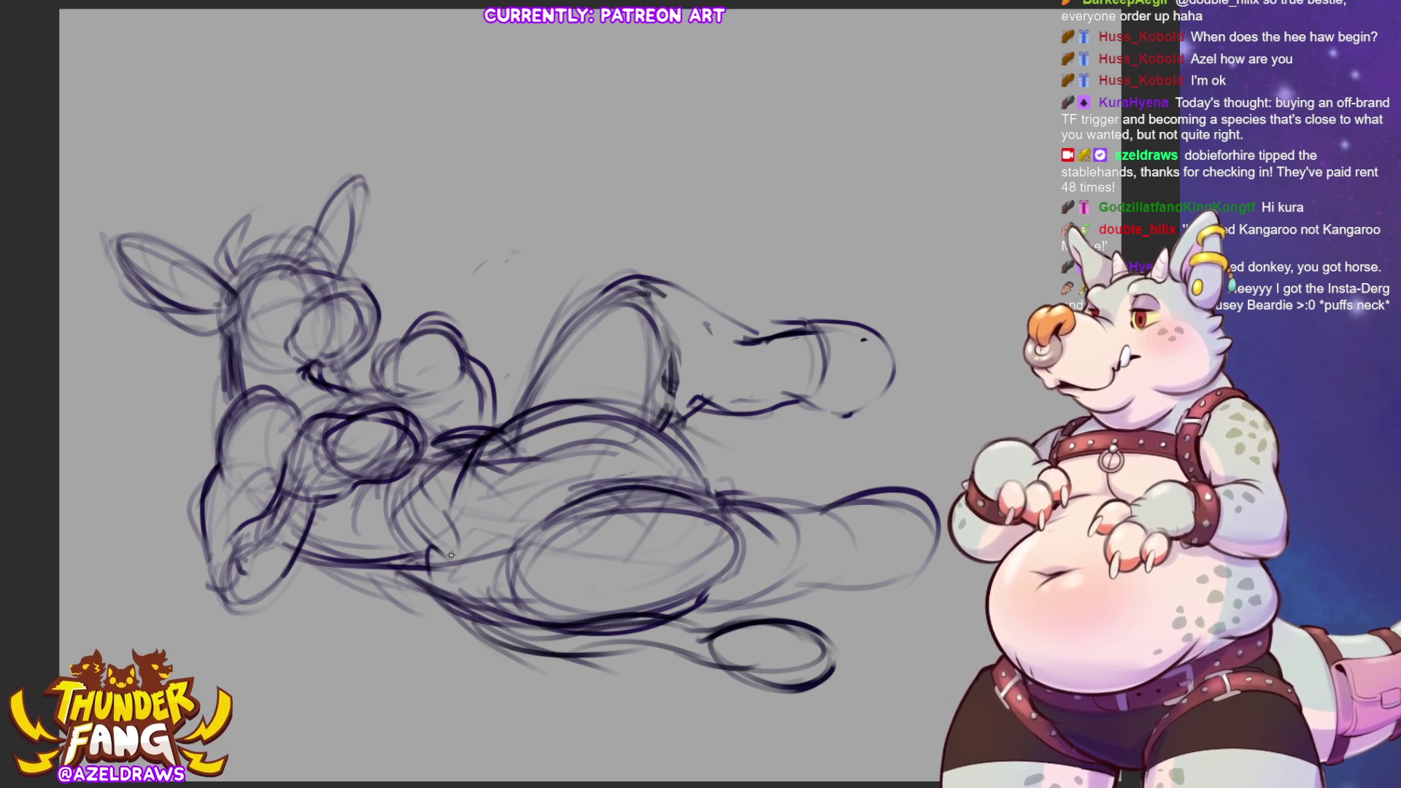
# Draw an eye on the donkey's head with a brow stroke above it
pyautogui.moveTo(274, 298); pyautogui.dragTo(276, 310)
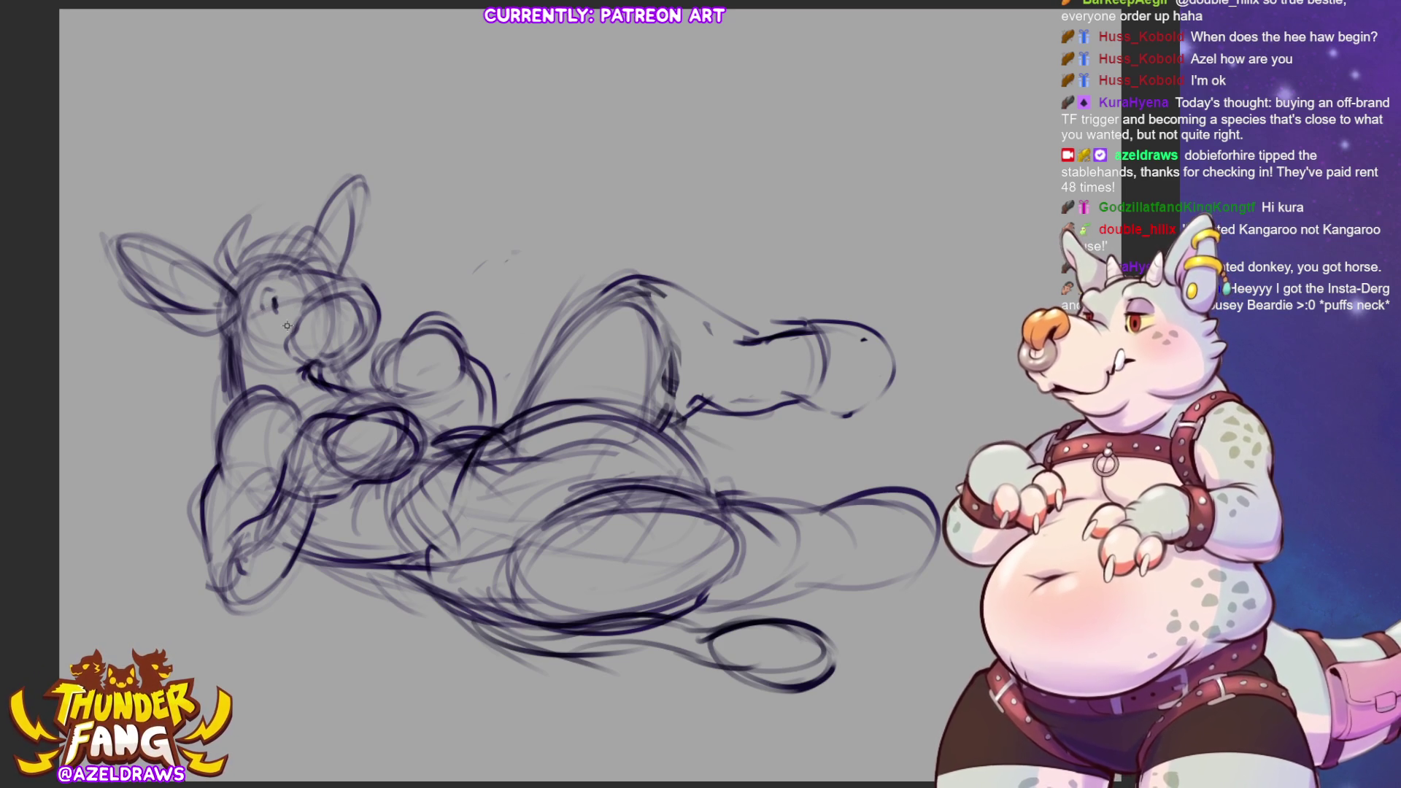
pyautogui.moveTo(277, 302); pyautogui.dragTo(272, 308)
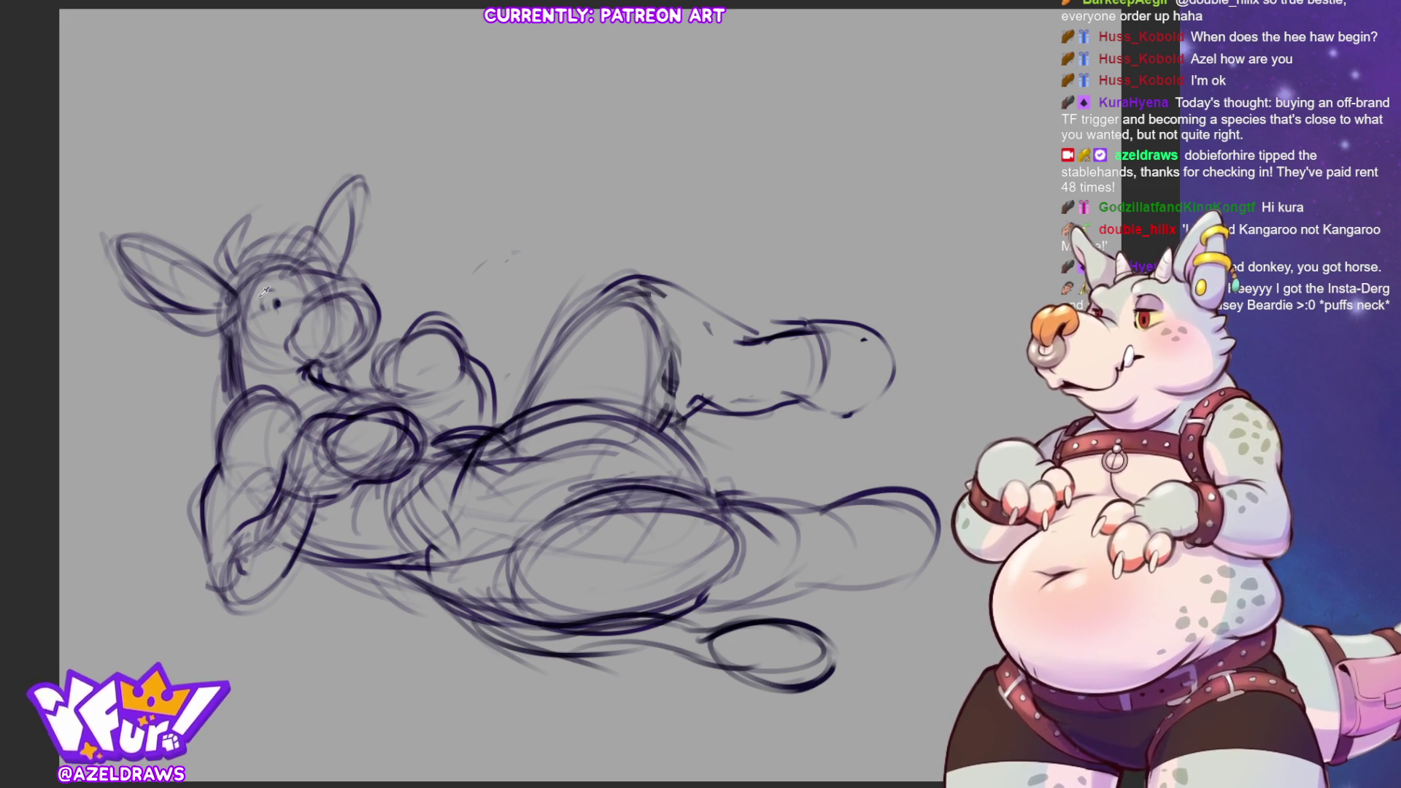
pyautogui.moveTo(261, 297)
pyautogui.mouseDown()
pyautogui.moveTo(274, 280)
pyautogui.moveTo(309, 292)
pyautogui.mouseUp()
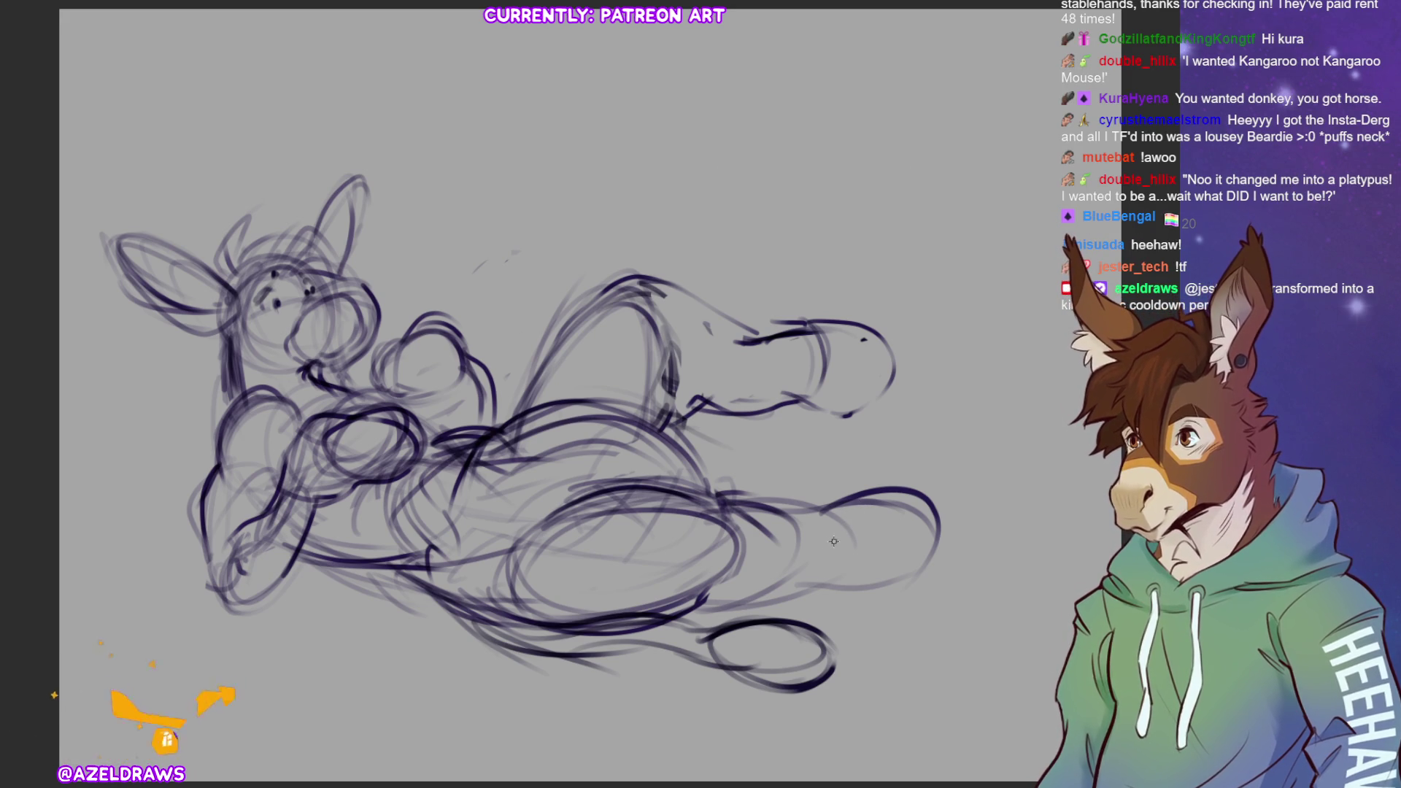
# Darken the raised foot's top, bottom and tip contours, undoing and redrawing a bad pass
pyautogui.moveTo(764, 344); pyautogui.dragTo(874, 335)
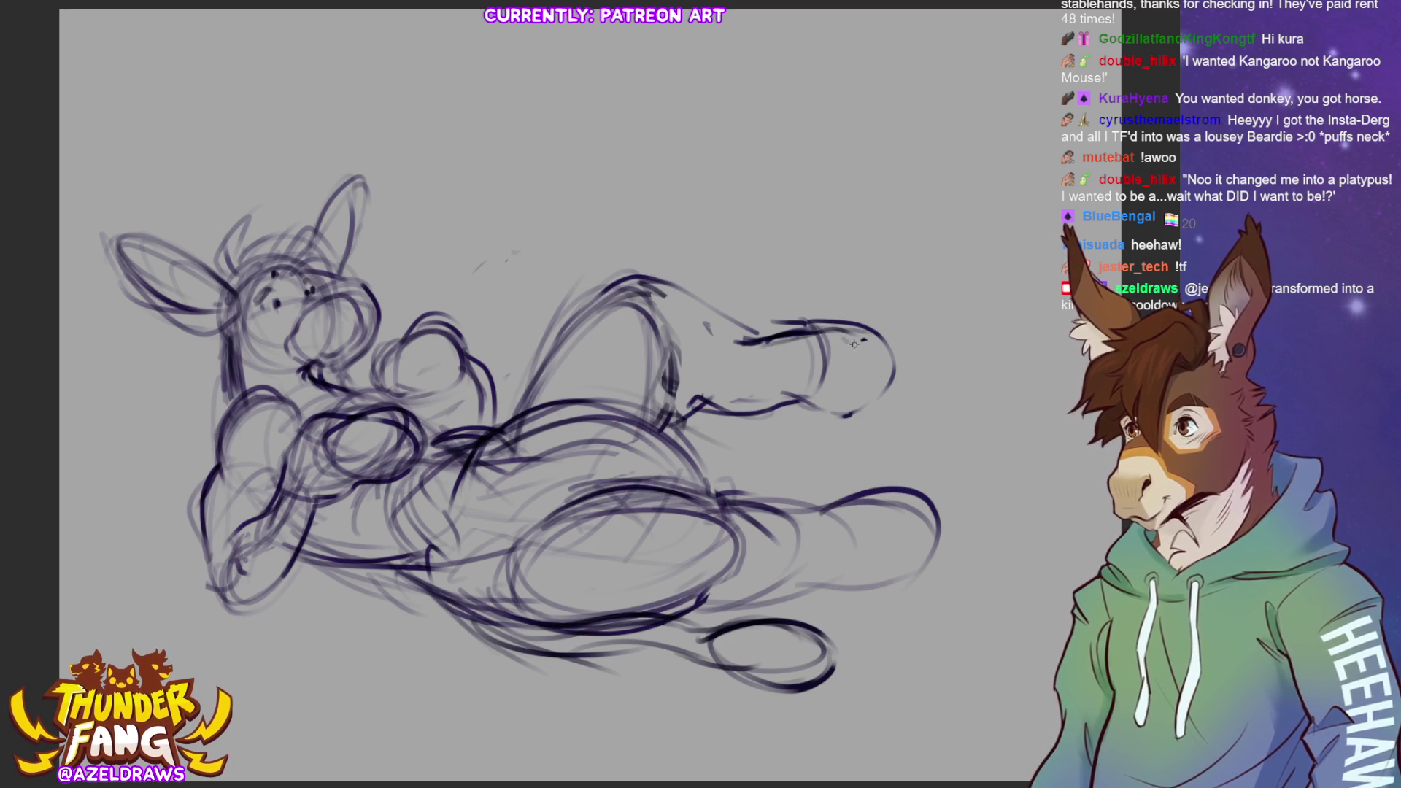
pyautogui.moveTo(736, 400); pyautogui.dragTo(837, 407)
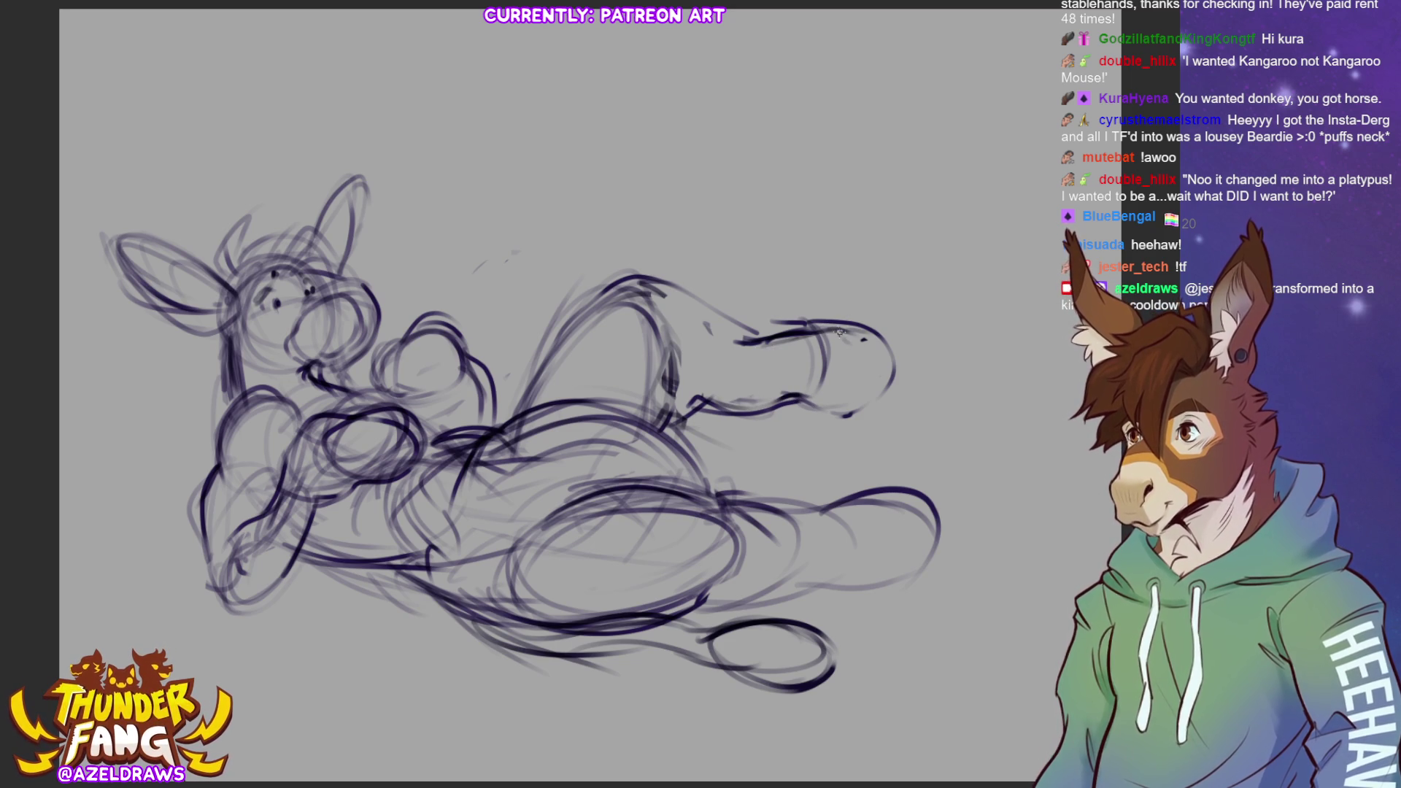
pyautogui.moveTo(881, 341)
pyautogui.mouseDown()
pyautogui.moveTo(888, 379)
pyautogui.moveTo(821, 408)
pyautogui.moveTo(861, 414)
pyautogui.moveTo(889, 358)
pyautogui.mouseUp()
pyautogui.hotkey('ctrl', 'z')
pyautogui.hotkey('ctrl', 'z')
pyautogui.hotkey('ctrl', 'z')
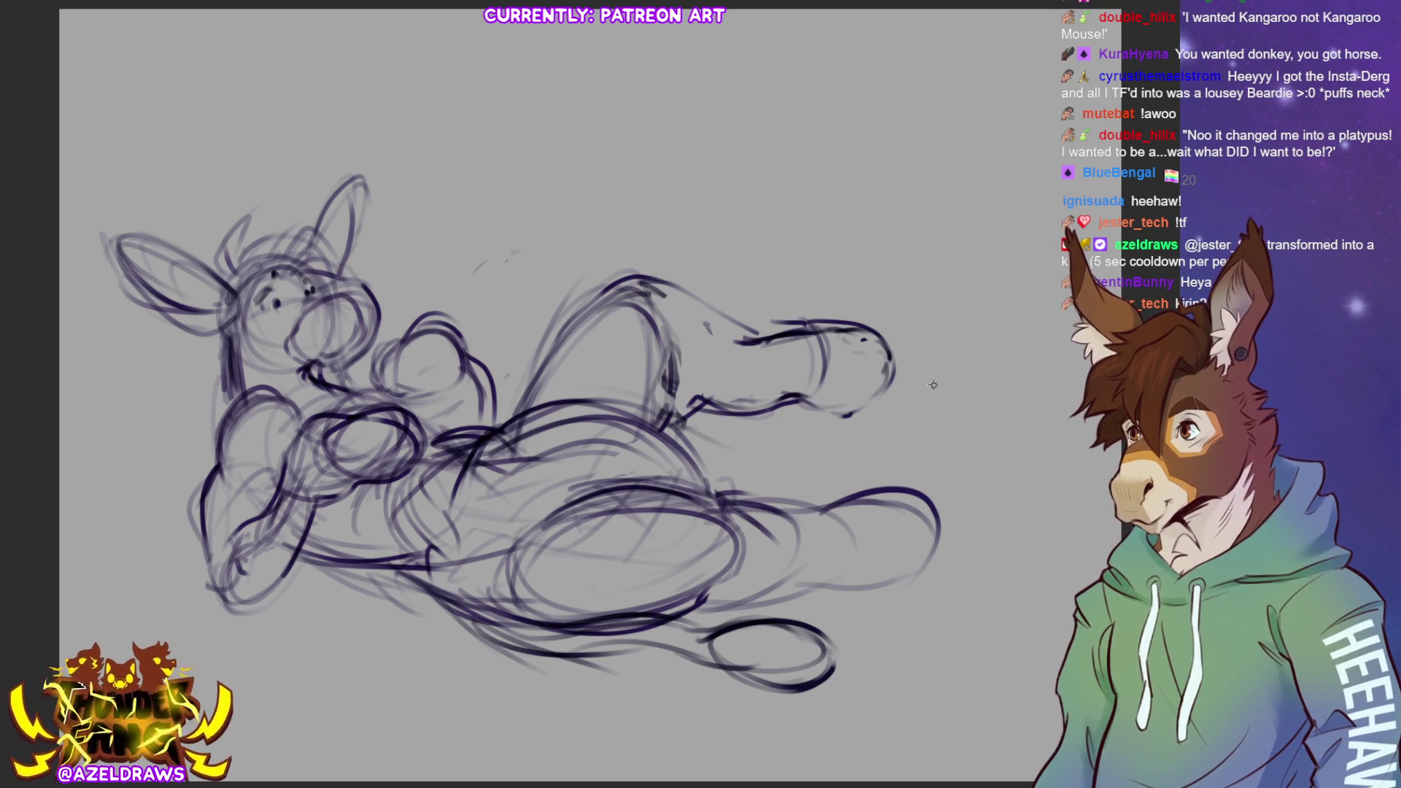
pyautogui.moveTo(797, 323)
pyautogui.mouseDown()
pyautogui.moveTo(744, 324)
pyautogui.moveTo(824, 321)
pyautogui.mouseUp()
pyautogui.moveTo(803, 402)
pyautogui.mouseDown()
pyautogui.moveTo(781, 405)
pyautogui.moveTo(810, 394)
pyautogui.moveTo(825, 400)
pyautogui.moveTo(799, 408)
pyautogui.moveTo(843, 416)
pyautogui.moveTo(886, 345)
pyautogui.moveTo(859, 413)
pyautogui.moveTo(811, 420)
pyautogui.moveTo(879, 400)
pyautogui.moveTo(898, 354)
pyautogui.moveTo(812, 417)
pyautogui.mouseUp()
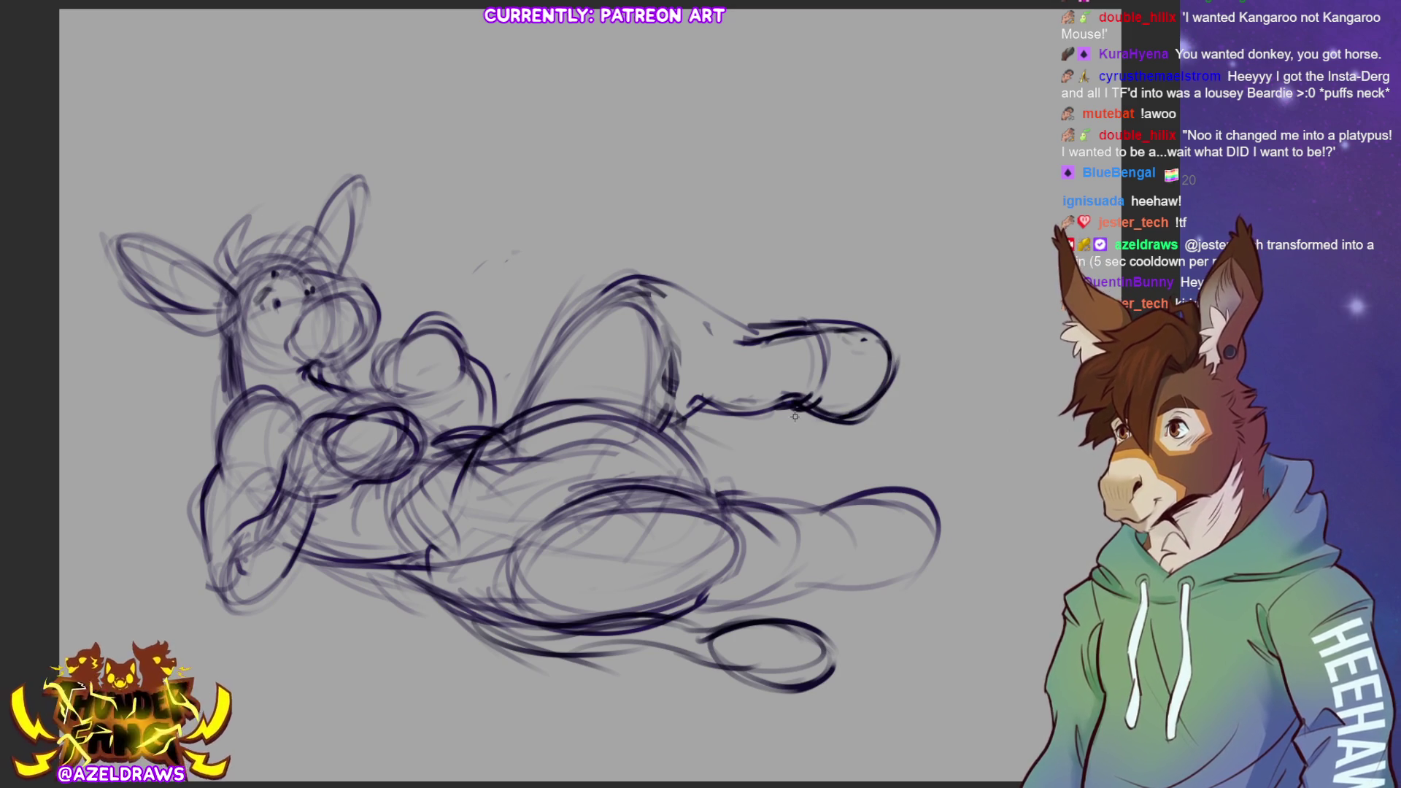
# Darken the raised leg's front and lower edges and outline the top of the thigh
pyautogui.moveTo(706, 383); pyautogui.dragTo(679, 441)
pyautogui.moveTo(697, 374); pyautogui.dragTo(677, 449)
pyautogui.moveTo(696, 398)
pyautogui.mouseDown()
pyautogui.moveTo(711, 421)
pyautogui.moveTo(784, 409)
pyautogui.mouseUp()
pyautogui.moveTo(622, 293)
pyautogui.mouseDown()
pyautogui.moveTo(690, 299)
pyautogui.moveTo(768, 332)
pyautogui.mouseUp()
pyautogui.moveTo(692, 296); pyautogui.dragTo(795, 329)
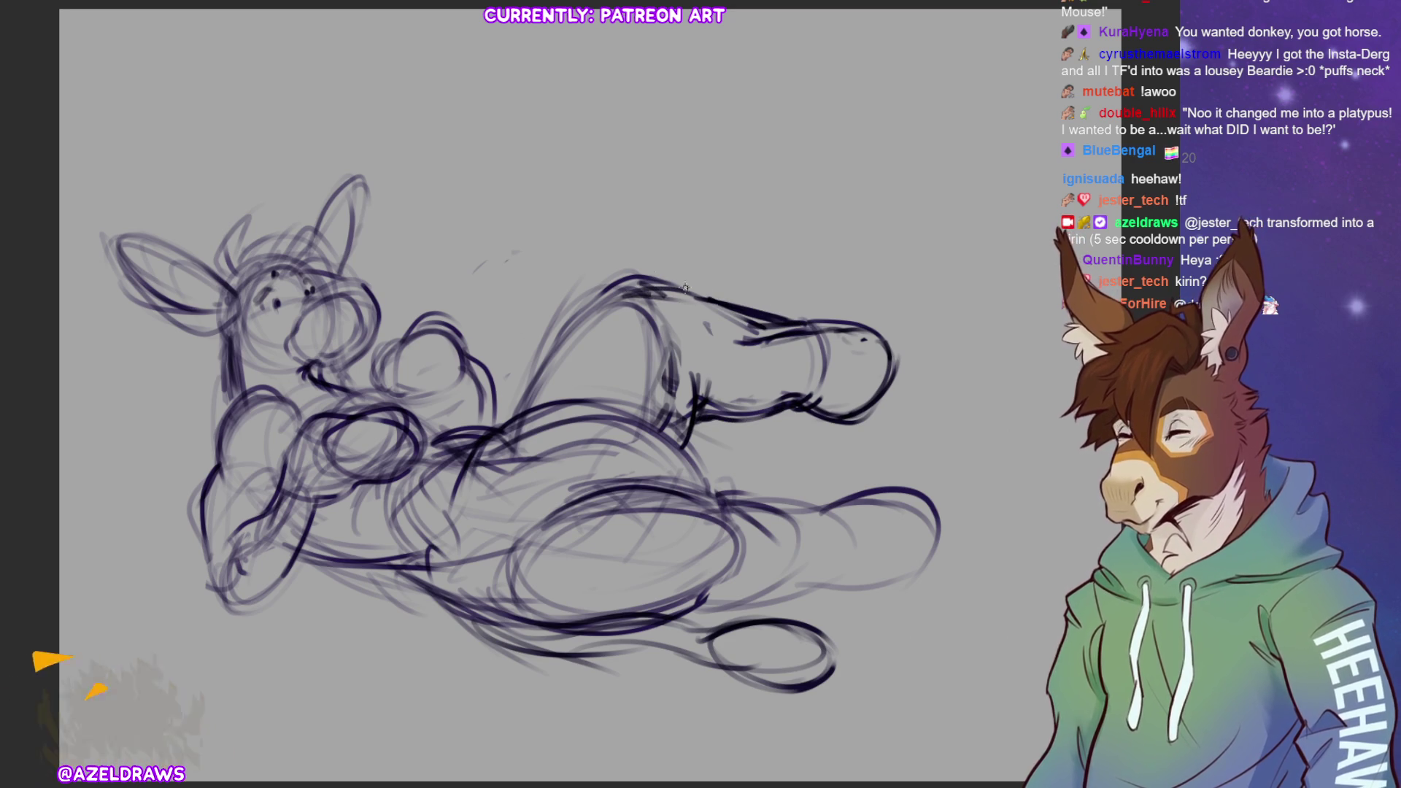
pyautogui.moveTo(644, 286); pyautogui.dragTo(569, 334)
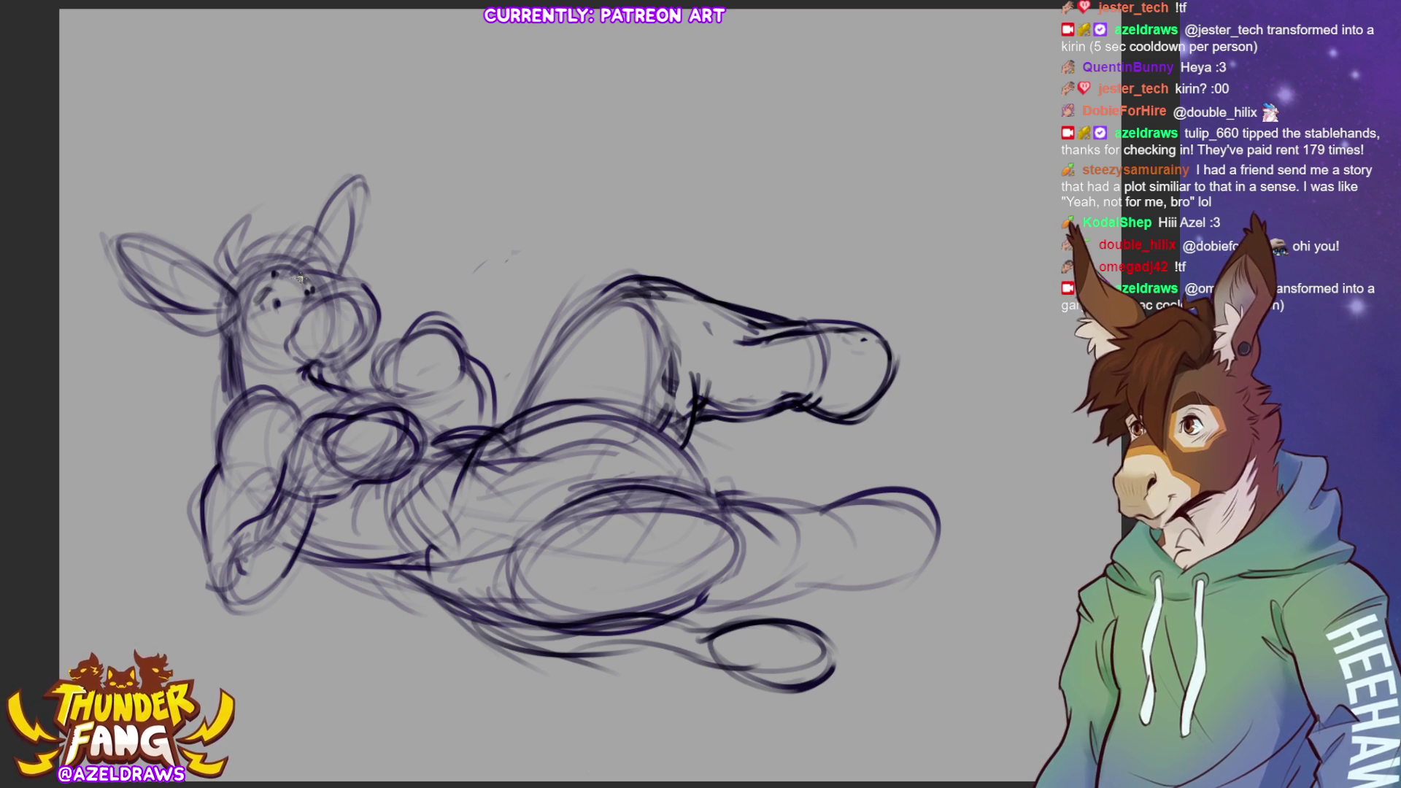
# Darken the head above the eyes, the cheek, the chin and a stretch of hip line
pyautogui.moveTo(301, 265)
pyautogui.mouseDown()
pyautogui.moveTo(332, 274)
pyautogui.moveTo(321, 284)
pyautogui.moveTo(262, 267)
pyautogui.mouseUp()
pyautogui.moveTo(248, 329)
pyautogui.mouseDown()
pyautogui.moveTo(256, 256)
pyautogui.moveTo(261, 325)
pyautogui.moveTo(227, 259)
pyautogui.moveTo(216, 307)
pyautogui.moveTo(259, 245)
pyautogui.moveTo(310, 235)
pyautogui.mouseUp()
pyautogui.moveTo(219, 354)
pyautogui.mouseDown()
pyautogui.moveTo(213, 337)
pyautogui.moveTo(235, 383)
pyautogui.moveTo(230, 329)
pyautogui.moveTo(232, 340)
pyautogui.mouseUp()
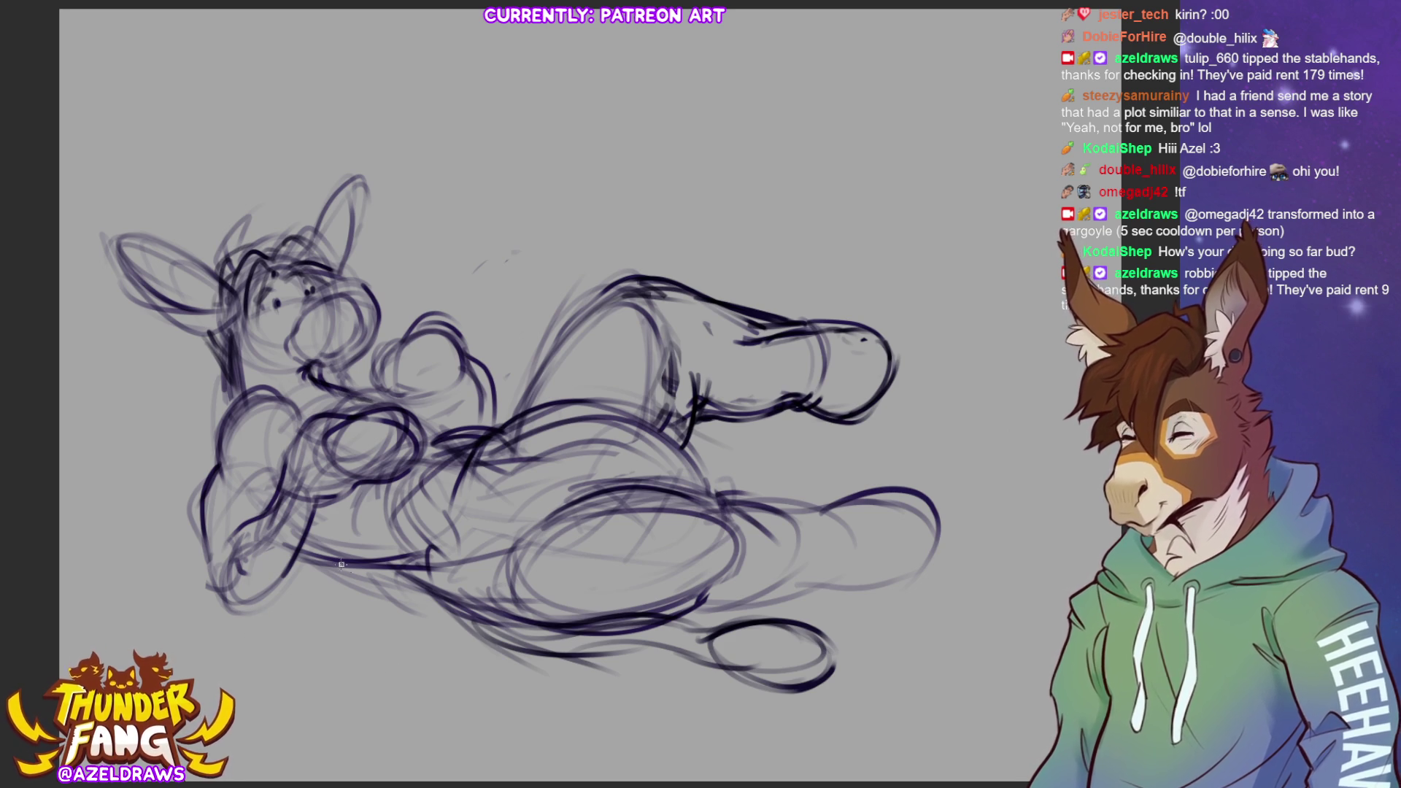
pyautogui.moveTo(300, 533); pyautogui.dragTo(344, 553)
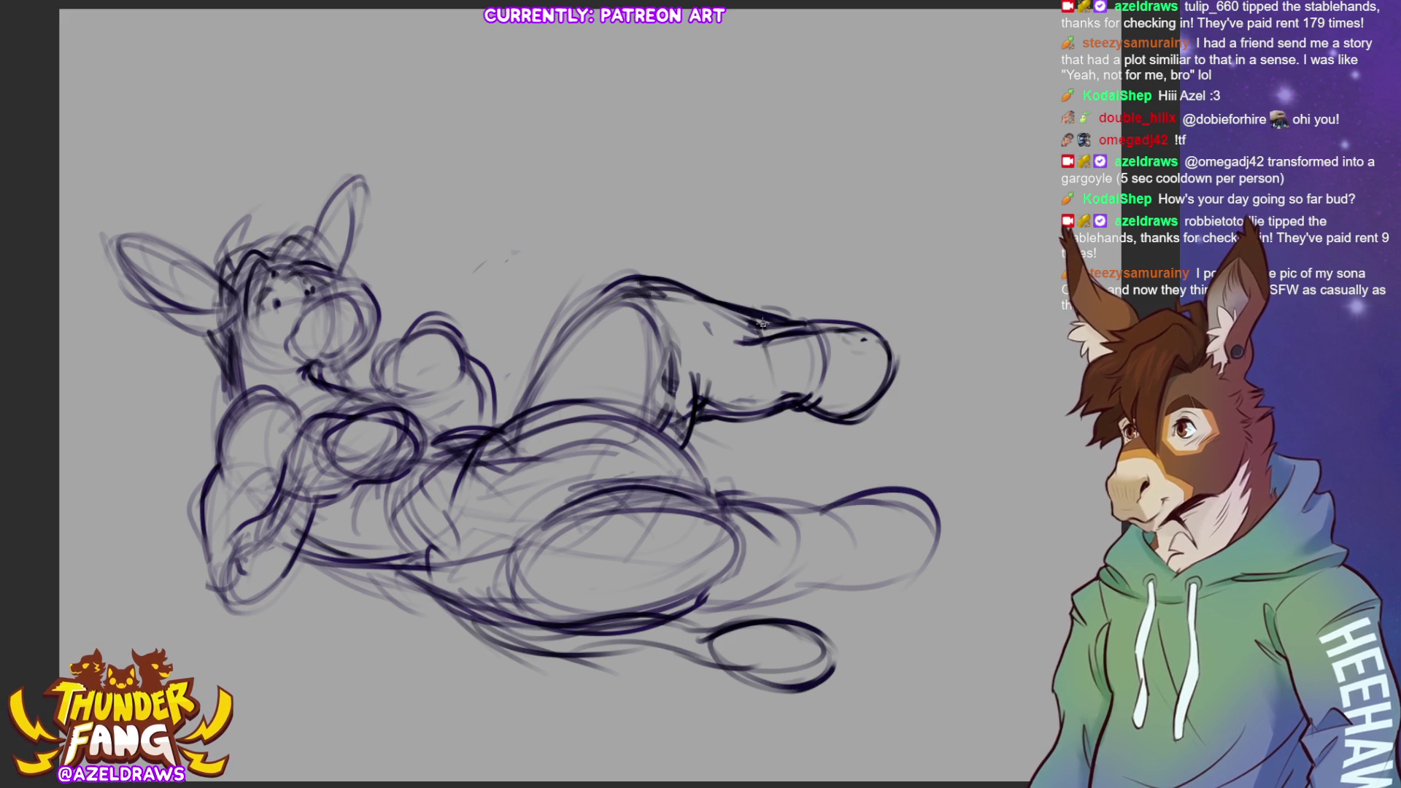
# Sketch a line down the raised leg, the foot's top and toe, heel and back line
pyautogui.moveTo(744, 332); pyautogui.dragTo(757, 507)
pyautogui.moveTo(724, 299)
pyautogui.mouseDown()
pyautogui.moveTo(825, 321)
pyautogui.moveTo(888, 387)
pyautogui.moveTo(867, 461)
pyautogui.mouseUp()
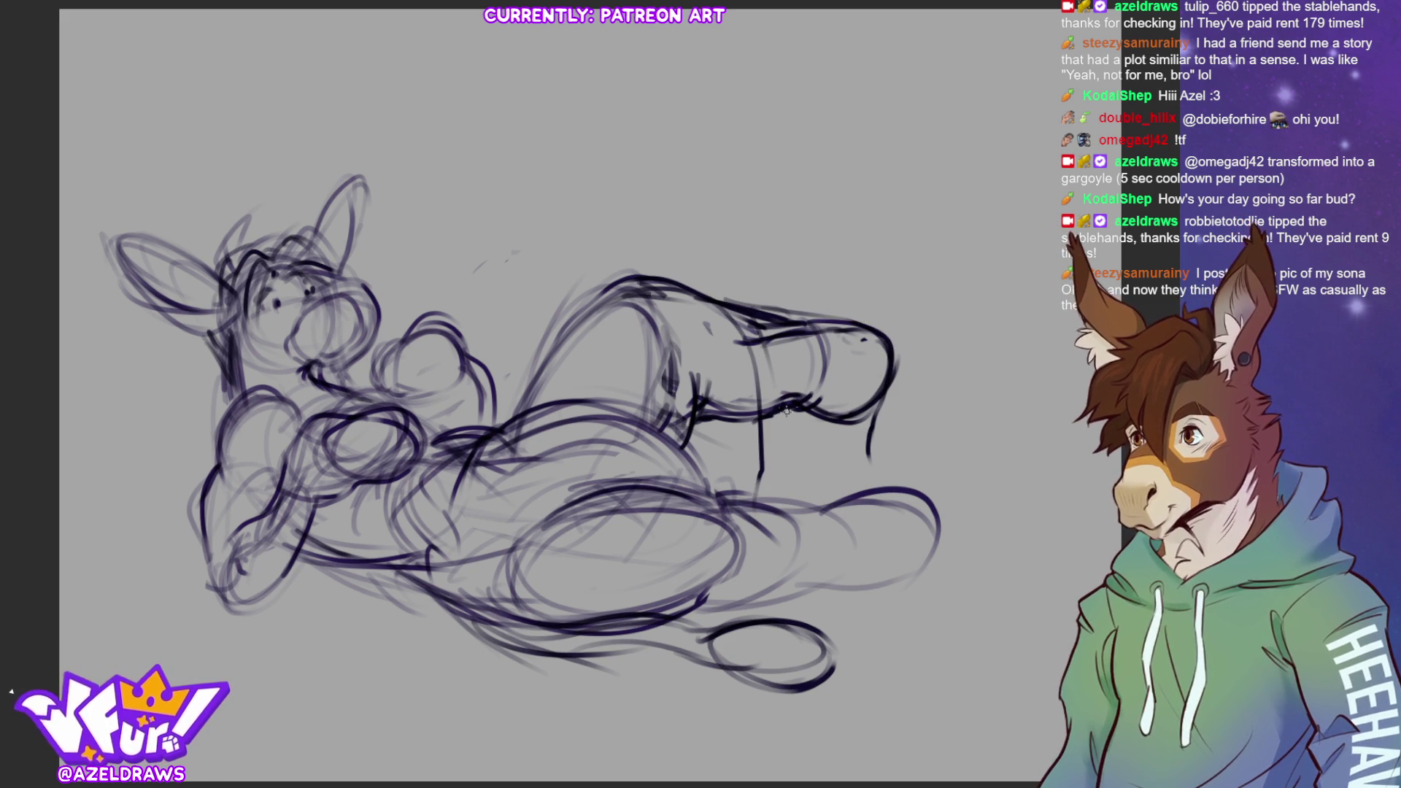
pyautogui.moveTo(863, 412); pyautogui.dragTo(835, 490)
pyautogui.moveTo(757, 410)
pyautogui.mouseDown()
pyautogui.moveTo(726, 498)
pyautogui.moveTo(824, 556)
pyautogui.mouseUp()
pyautogui.moveTo(810, 486)
pyautogui.mouseDown()
pyautogui.moveTo(912, 474)
pyautogui.moveTo(944, 543)
pyautogui.mouseUp()
pyautogui.moveTo(878, 418); pyautogui.dragTo(895, 451)
# Rough in the curving sole, lower-leg strokes and the bottom contour near the tail
pyautogui.moveTo(941, 507)
pyautogui.mouseDown()
pyautogui.moveTo(994, 503)
pyautogui.moveTo(1020, 577)
pyautogui.mouseUp()
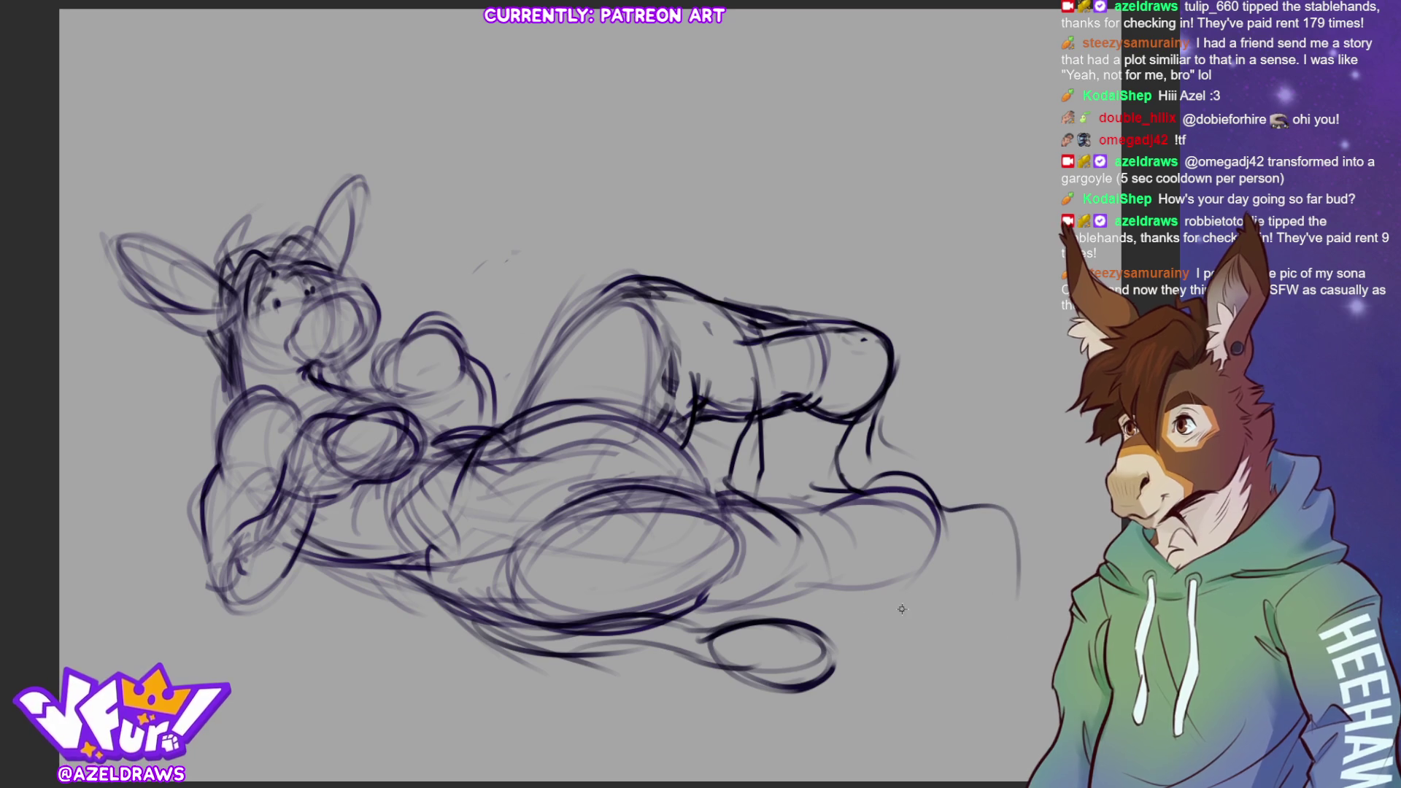
pyautogui.moveTo(802, 510)
pyautogui.mouseDown()
pyautogui.moveTo(816, 554)
pyautogui.moveTo(875, 606)
pyautogui.moveTo(952, 604)
pyautogui.mouseUp()
pyautogui.moveTo(998, 521)
pyautogui.mouseDown()
pyautogui.moveTo(1033, 518)
pyautogui.moveTo(1003, 612)
pyautogui.mouseUp()
pyautogui.moveTo(888, 454)
pyautogui.mouseDown()
pyautogui.moveTo(929, 483)
pyautogui.moveTo(991, 489)
pyautogui.mouseUp()
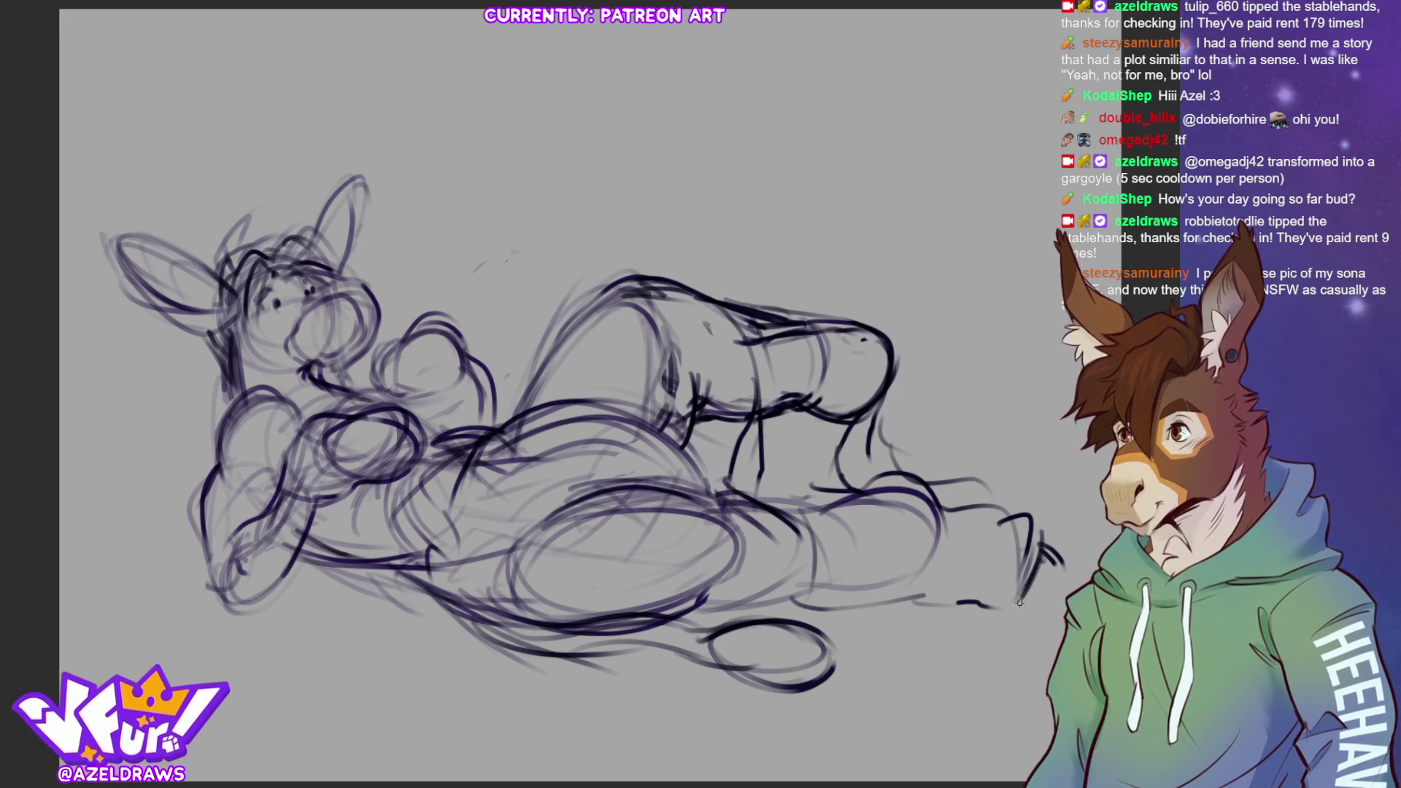
pyautogui.moveTo(737, 436)
pyautogui.mouseDown()
pyautogui.moveTo(828, 495)
pyautogui.moveTo(806, 500)
pyautogui.moveTo(840, 542)
pyautogui.mouseUp()
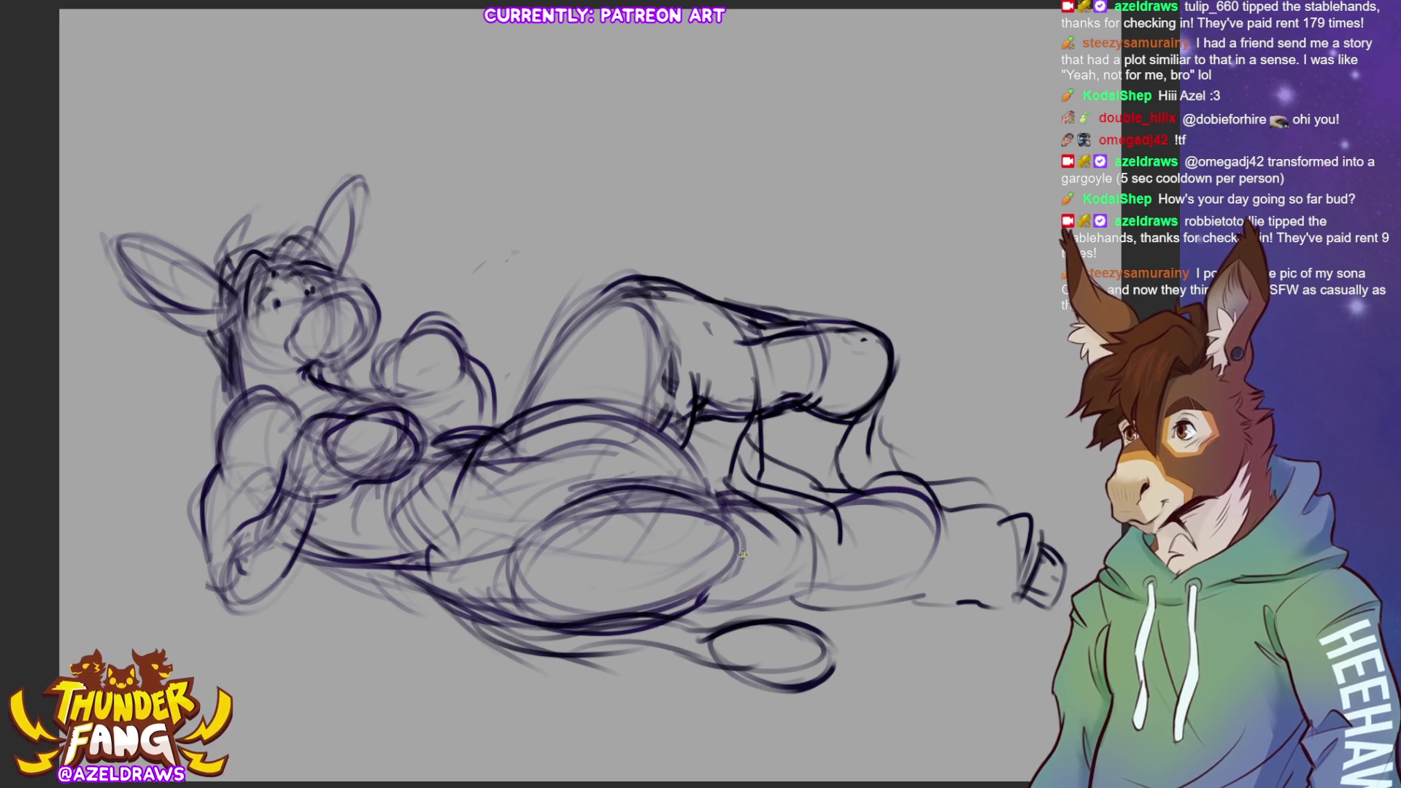
pyautogui.moveTo(721, 414)
pyautogui.mouseDown()
pyautogui.moveTo(709, 480)
pyautogui.moveTo(699, 474)
pyautogui.mouseUp()
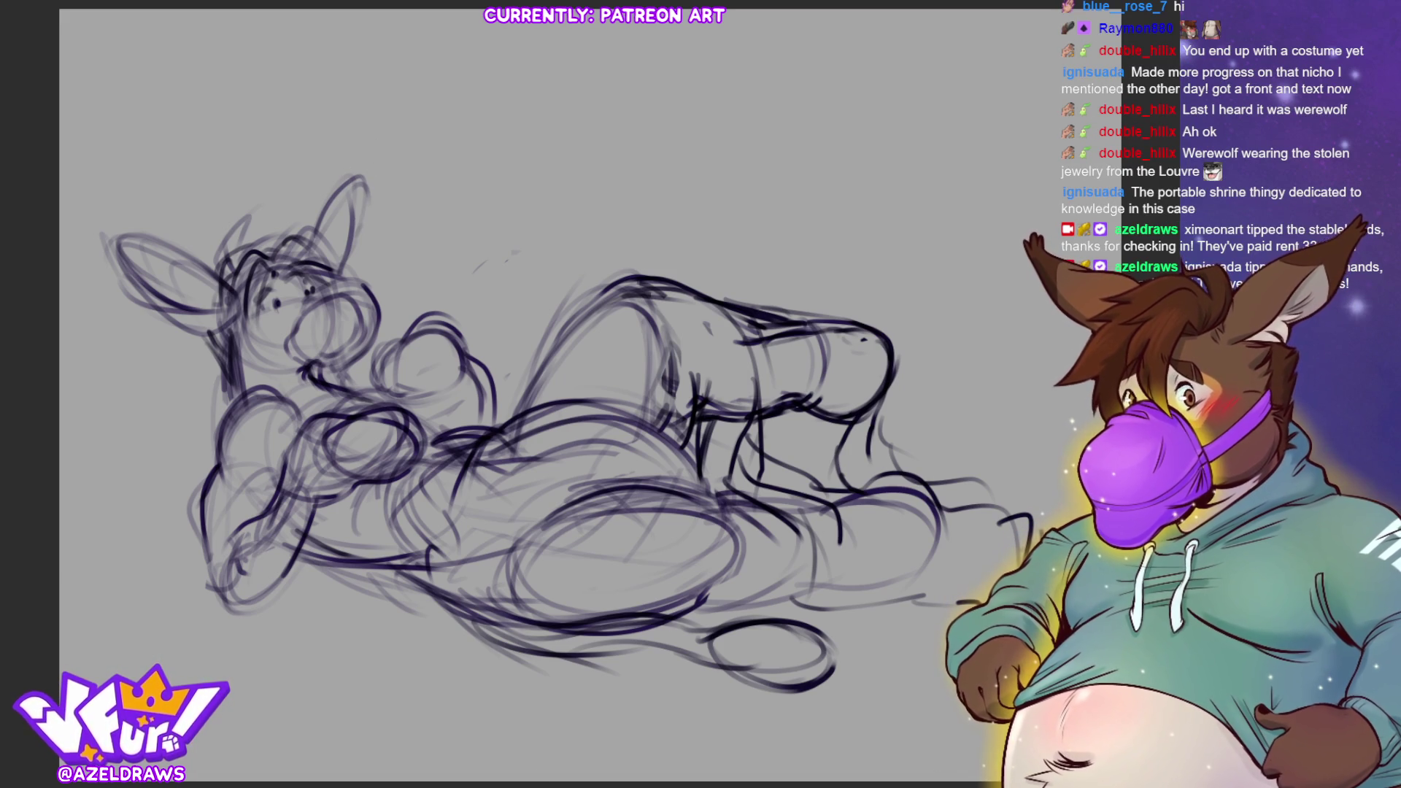
# Lasso the left ear, rotate it to a new tilt, commit, and deselect
pyautogui.moveTo(175, 335)
pyautogui.mouseDown()
pyautogui.moveTo(217, 328)
pyautogui.moveTo(245, 286)
pyautogui.moveTo(127, 209)
pyautogui.moveTo(132, 310)
pyautogui.mouseUp()
pyautogui.click(257, 368)
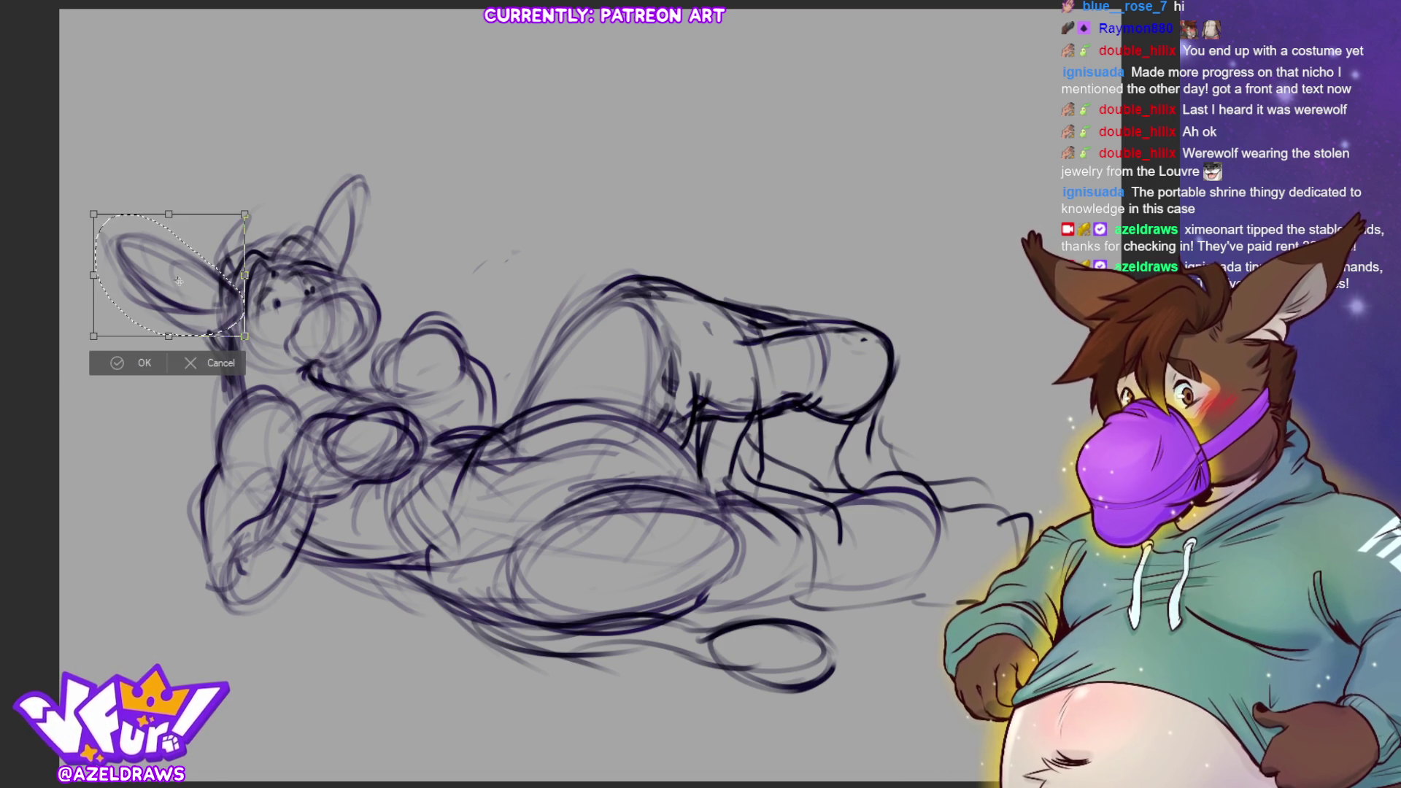
pyautogui.moveTo(255, 219)
pyautogui.mouseDown()
pyautogui.moveTo(321, 186)
pyautogui.moveTo(299, 244)
pyautogui.mouseUp()
pyautogui.moveTo(197, 343); pyautogui.dragTo(207, 340)
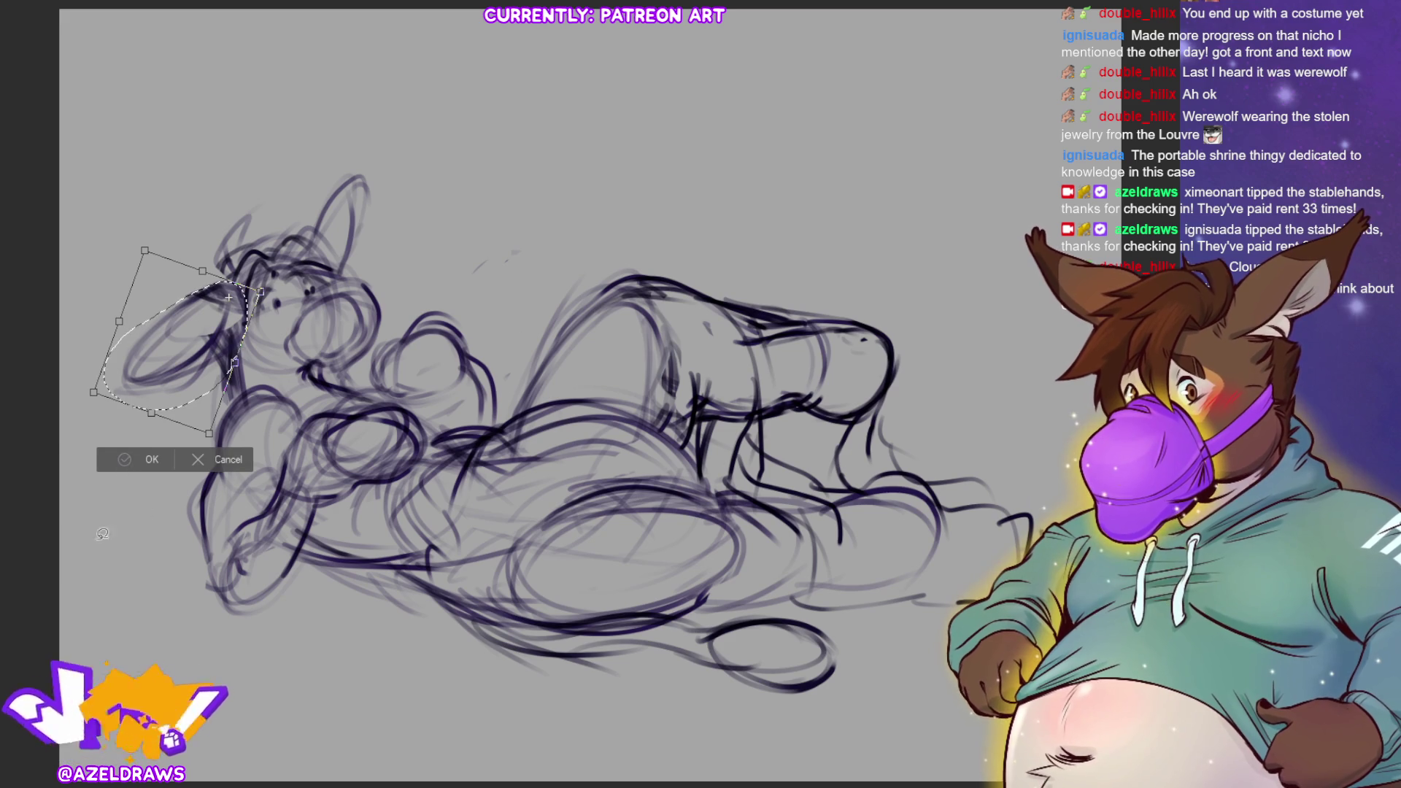
pyautogui.press('Return')
pyautogui.hotkey('ctrl', 'd')
# Select the upright ear and rotate it to flop sideways, then confirm
pyautogui.moveTo(345, 211)
pyautogui.mouseDown()
pyautogui.moveTo(310, 232)
pyautogui.moveTo(394, 204)
pyautogui.moveTo(310, 212)
pyautogui.mouseUp()
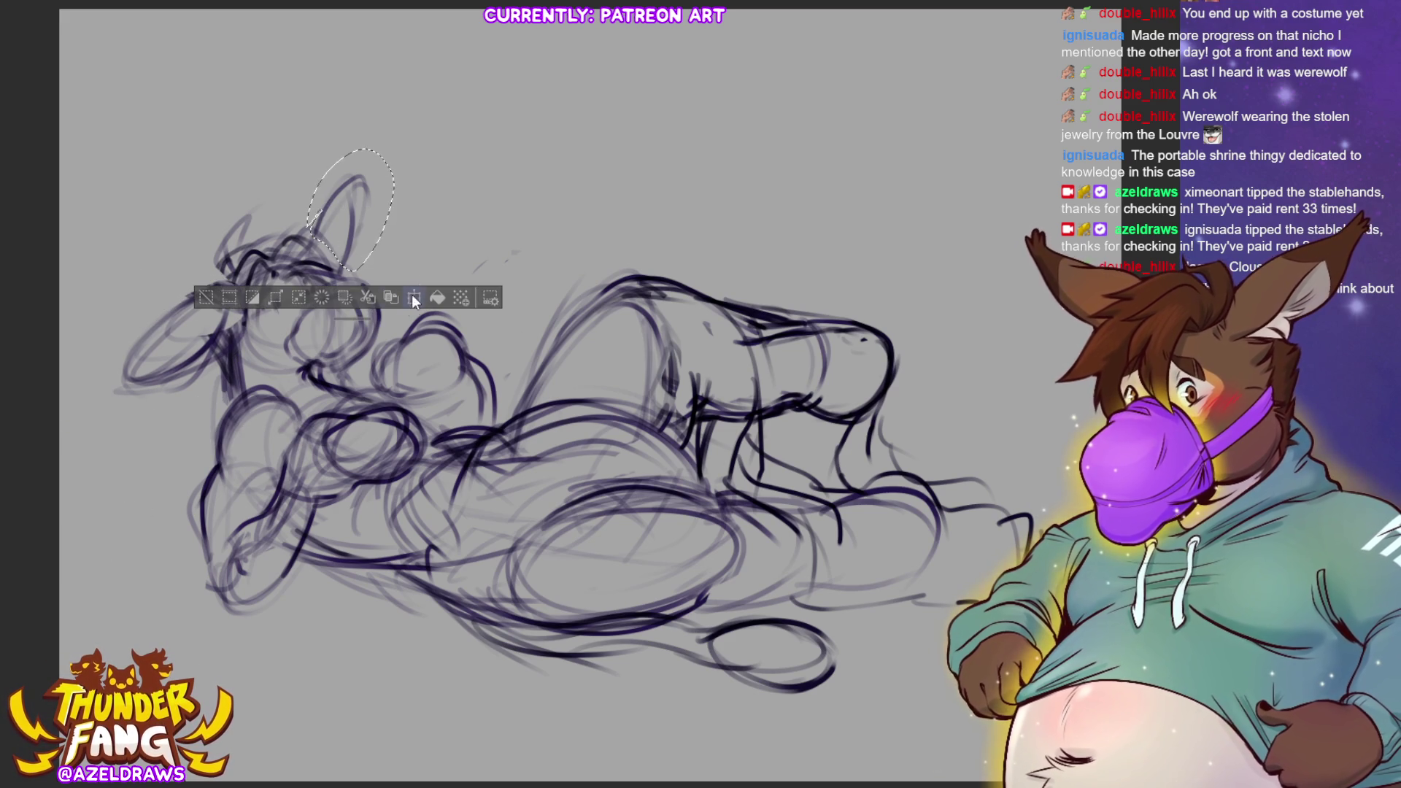
pyautogui.click(413, 300)
pyautogui.moveTo(477, 192)
pyautogui.mouseDown()
pyautogui.moveTo(534, 306)
pyautogui.moveTo(523, 387)
pyautogui.mouseUp()
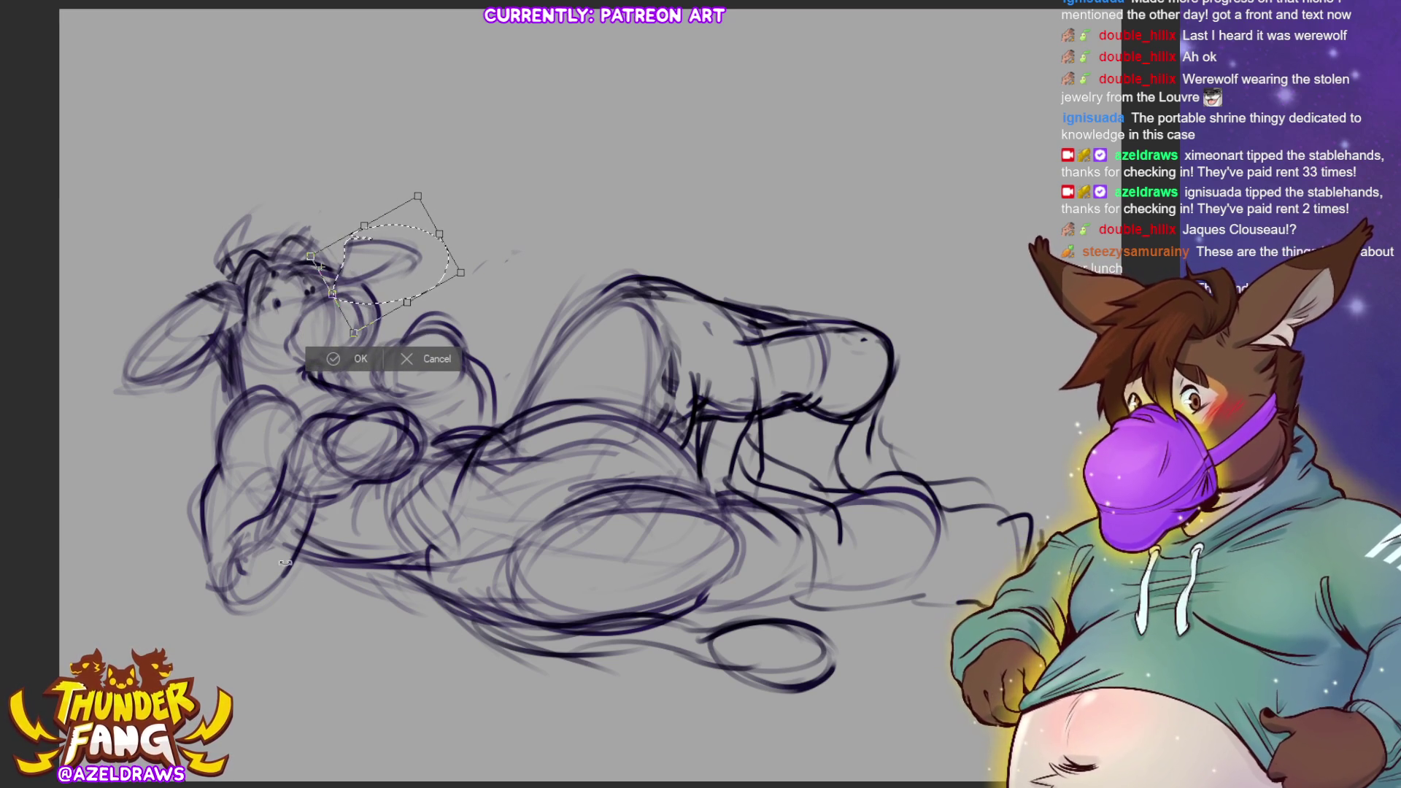
pyautogui.click(331, 359)
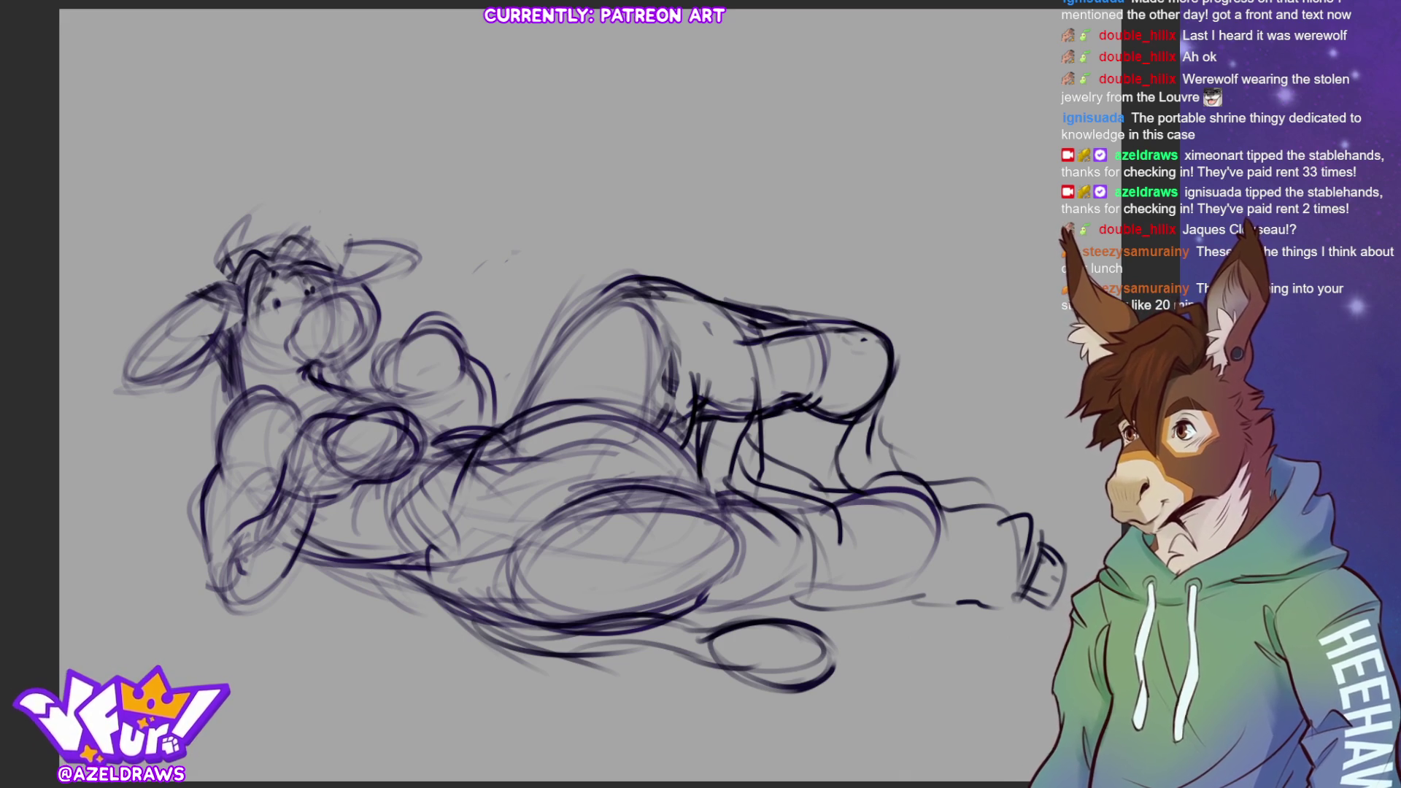
# Darken the lower leg, thigh, back contour and calf edges, then the ear and muzzle lines
pyautogui.moveTo(872, 383); pyautogui.dragTo(843, 459)
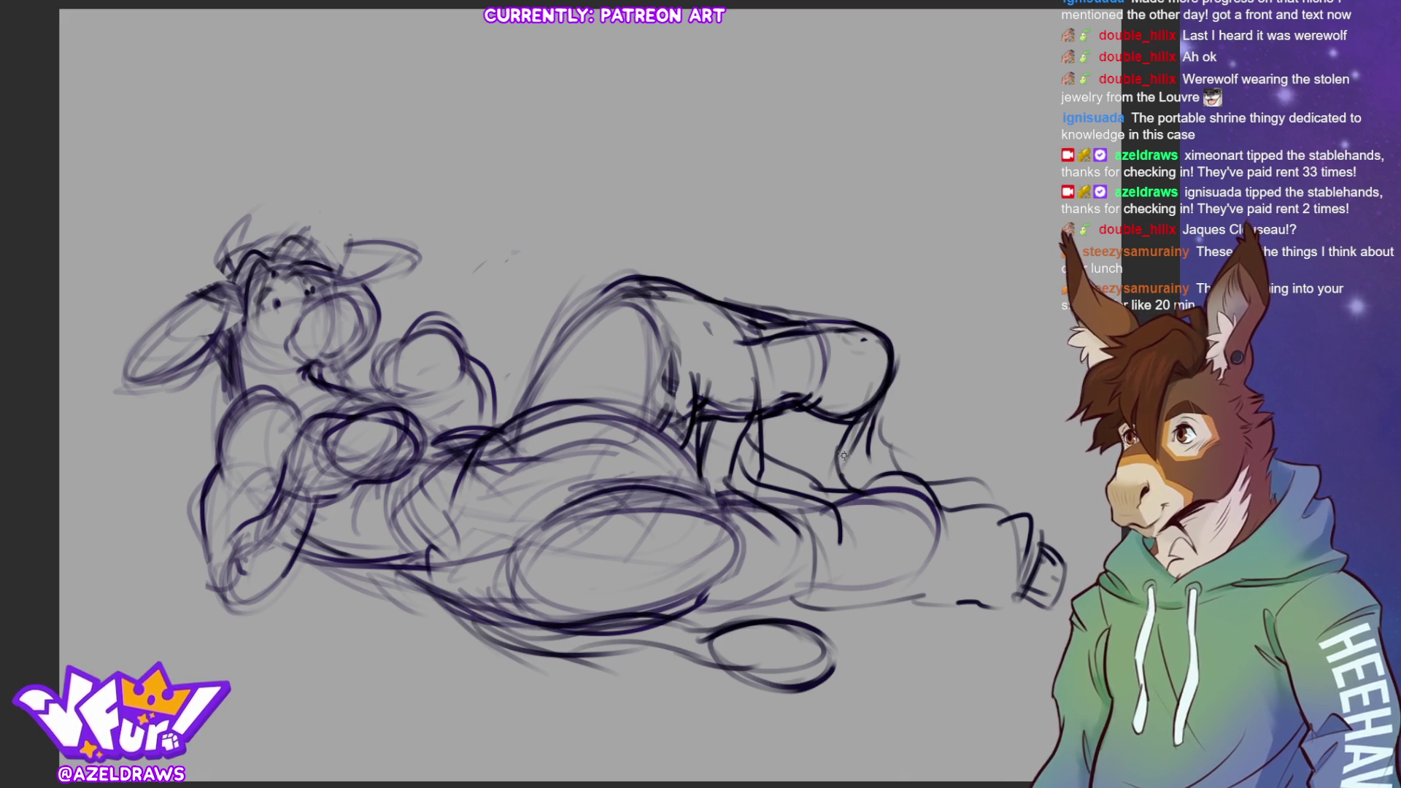
pyautogui.moveTo(712, 292)
pyautogui.mouseDown()
pyautogui.moveTo(744, 307)
pyautogui.moveTo(772, 405)
pyautogui.moveTo(773, 318)
pyautogui.moveTo(782, 365)
pyautogui.mouseUp()
pyautogui.moveTo(792, 315)
pyautogui.mouseDown()
pyautogui.moveTo(820, 334)
pyautogui.moveTo(832, 379)
pyautogui.moveTo(823, 331)
pyautogui.moveTo(850, 321)
pyautogui.moveTo(882, 390)
pyautogui.moveTo(817, 411)
pyautogui.moveTo(847, 432)
pyautogui.mouseUp()
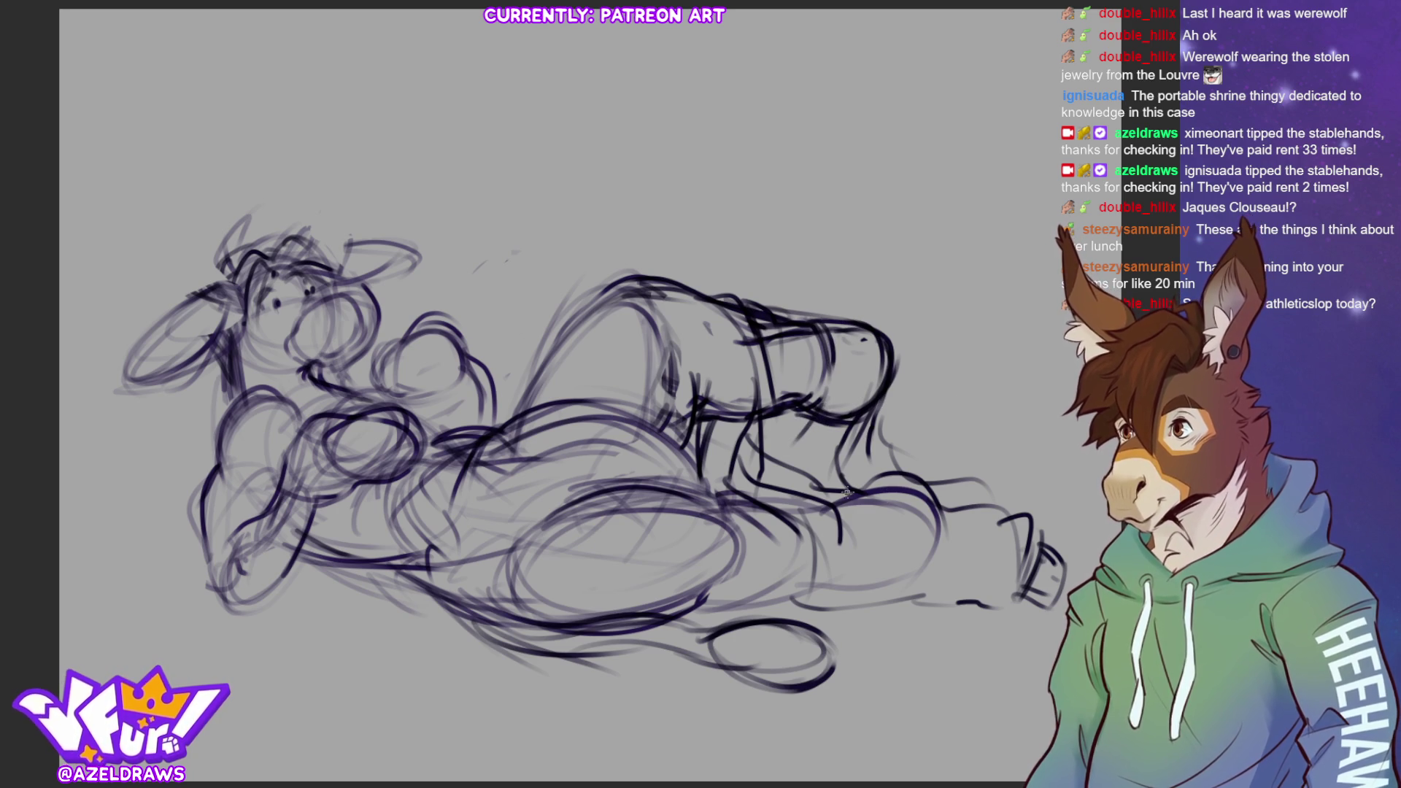
pyautogui.moveTo(906, 496)
pyautogui.mouseDown()
pyautogui.moveTo(937, 544)
pyautogui.moveTo(928, 586)
pyautogui.mouseUp()
pyautogui.moveTo(957, 521); pyautogui.dragTo(945, 578)
pyautogui.moveTo(934, 587)
pyautogui.mouseDown()
pyautogui.moveTo(795, 595)
pyautogui.moveTo(867, 592)
pyautogui.mouseUp()
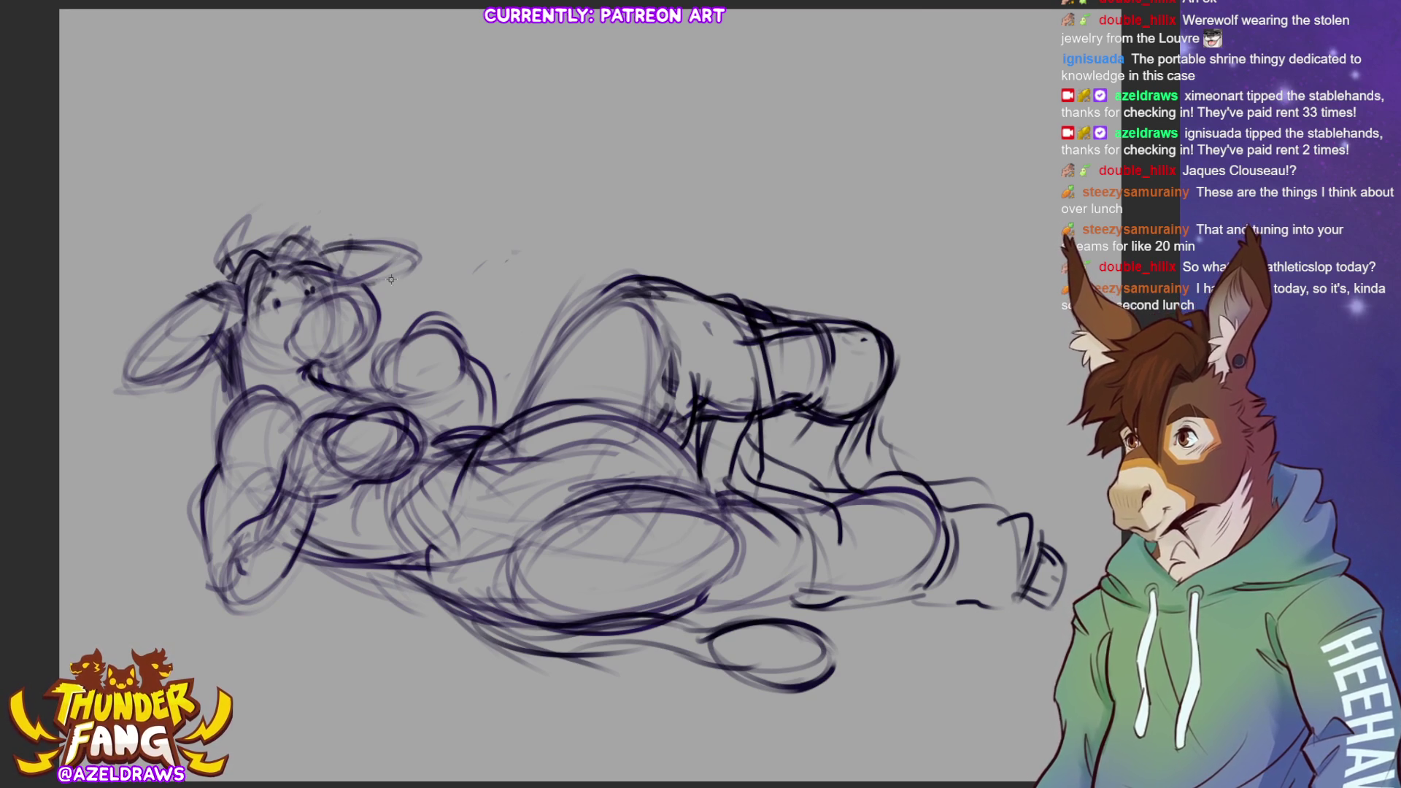
pyautogui.moveTo(222, 281)
pyautogui.mouseDown()
pyautogui.moveTo(203, 256)
pyautogui.moveTo(213, 281)
pyautogui.moveTo(256, 241)
pyautogui.mouseUp()
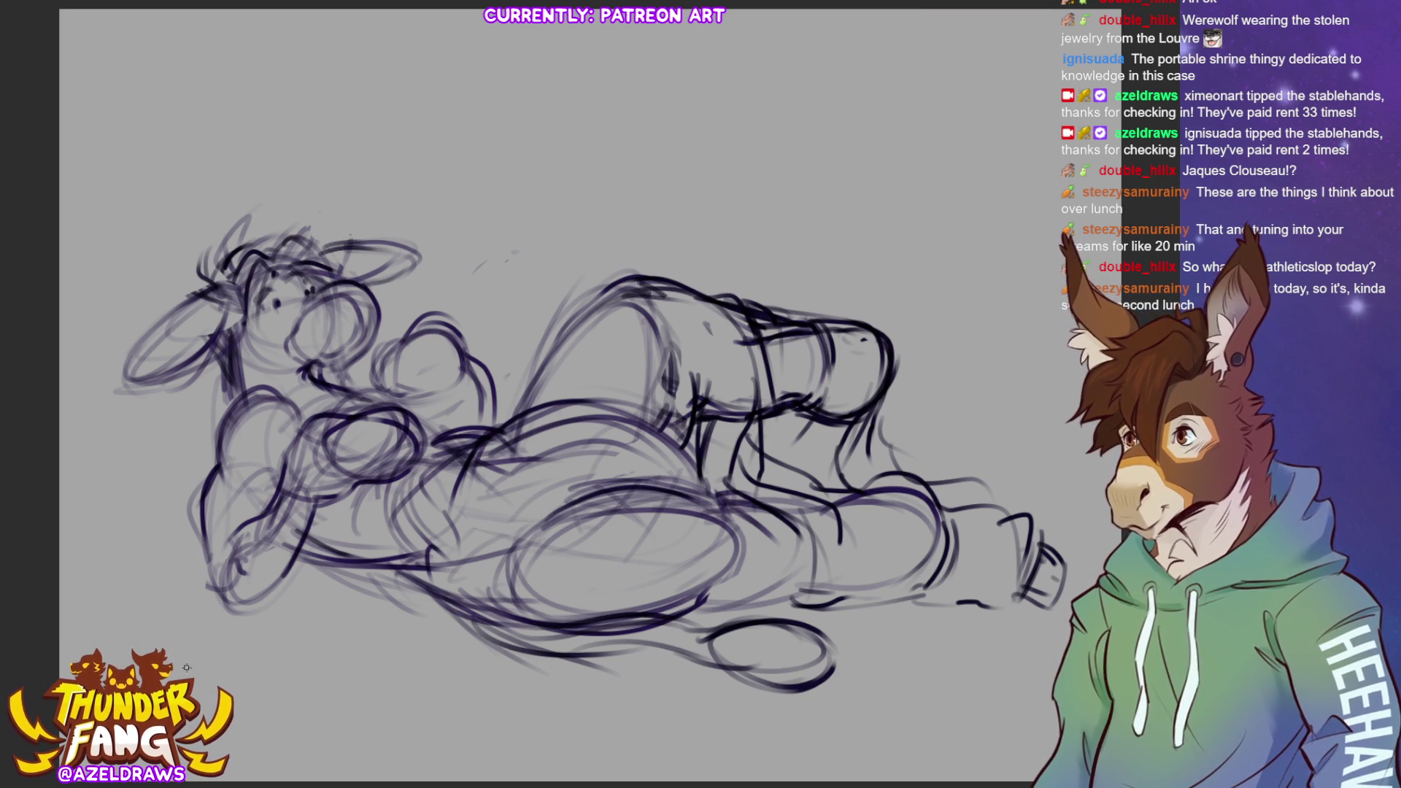
pyautogui.moveTo(312, 377); pyautogui.dragTo(357, 352)
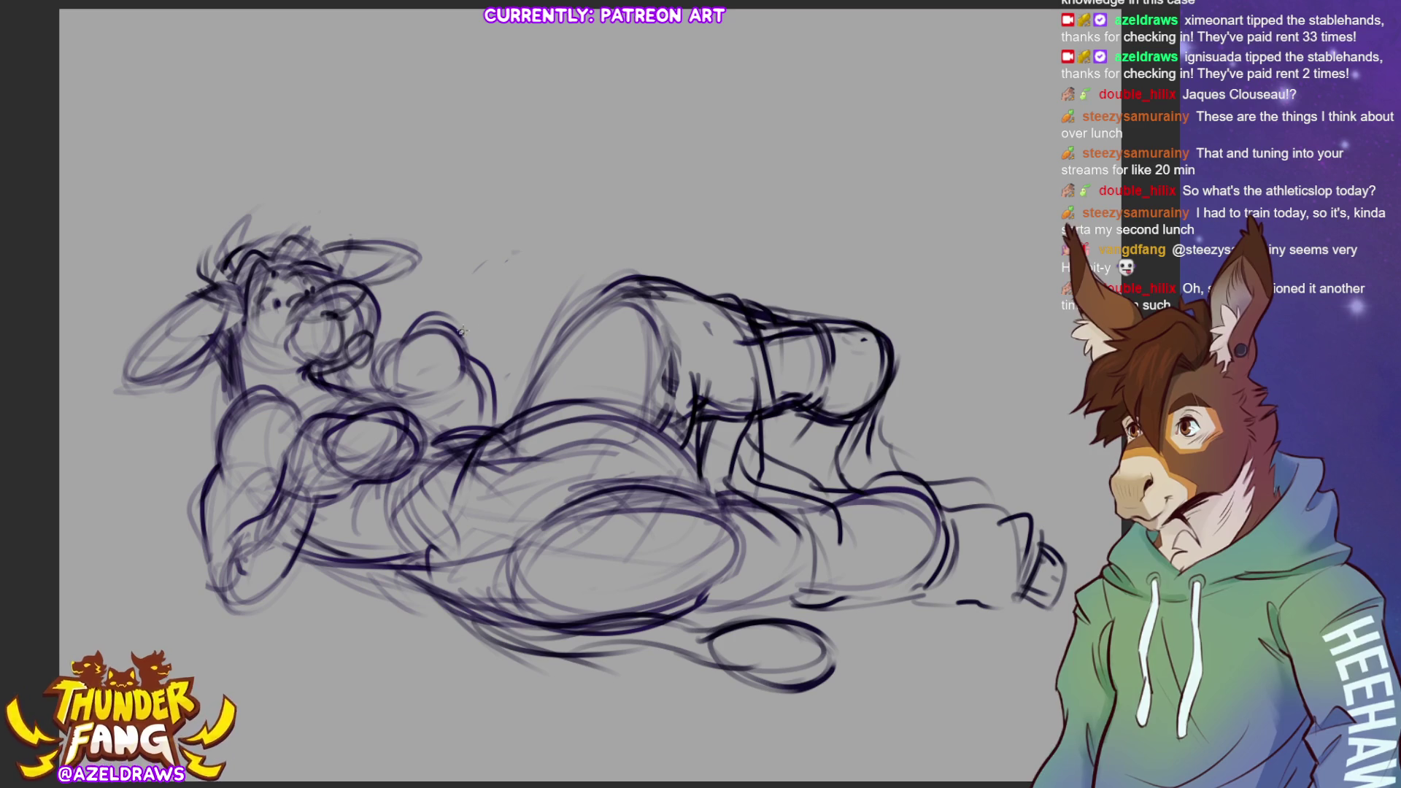
# Lighten the shoulder strokes and undo a trial line from the neck to the back
pyautogui.moveTo(438, 339)
pyautogui.mouseDown()
pyautogui.moveTo(398, 361)
pyautogui.moveTo(467, 365)
pyautogui.moveTo(484, 410)
pyautogui.moveTo(493, 375)
pyautogui.moveTo(428, 334)
pyautogui.moveTo(382, 380)
pyautogui.moveTo(461, 400)
pyautogui.mouseUp()
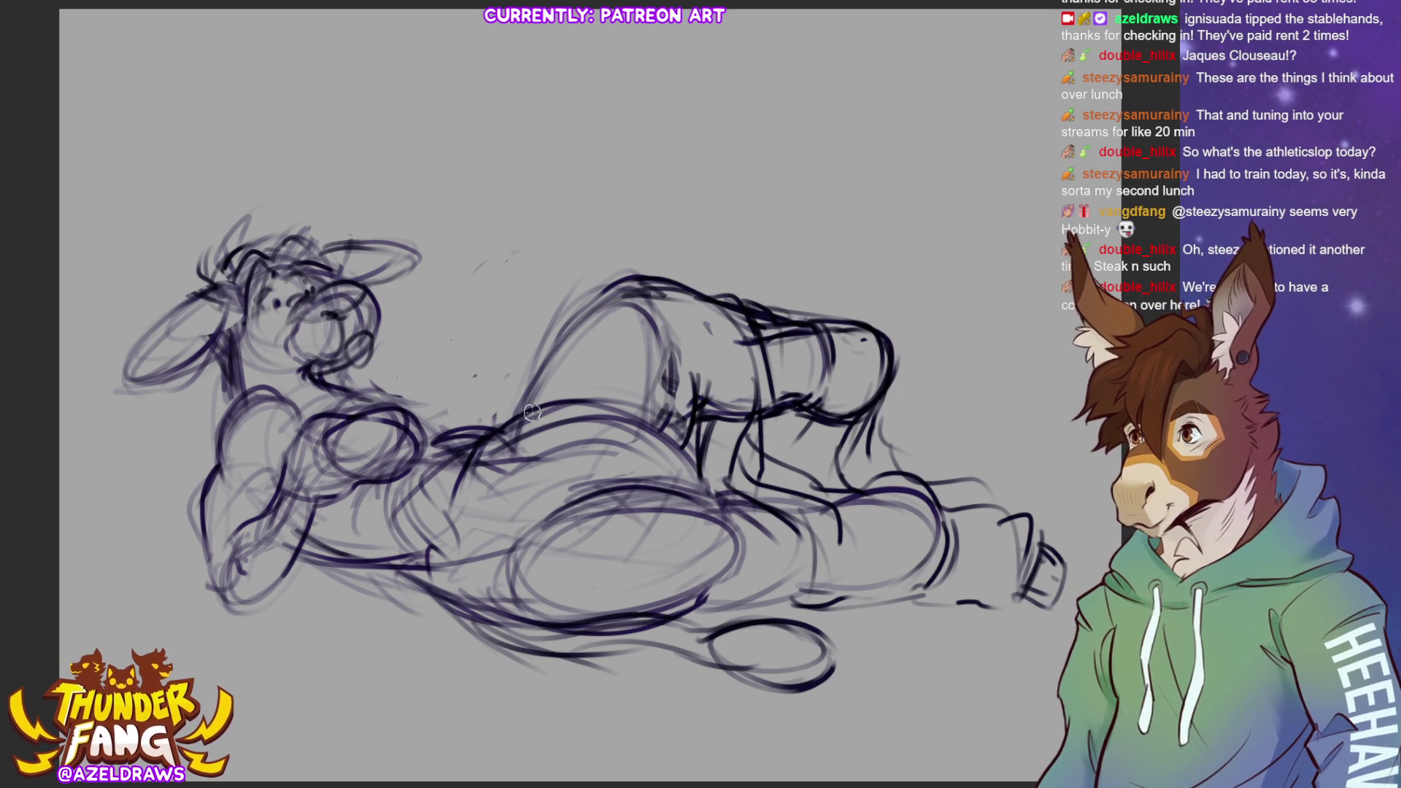
pyautogui.moveTo(373, 372)
pyautogui.mouseDown()
pyautogui.moveTo(456, 294)
pyautogui.moveTo(522, 288)
pyautogui.mouseUp()
pyautogui.hotkey('ctrl', 'z')
# Redraw the neck-to-back line bolder, sketch the raised arm curves, and select the muzzle area
pyautogui.moveTo(372, 374)
pyautogui.mouseDown()
pyautogui.moveTo(460, 295)
pyautogui.moveTo(520, 278)
pyautogui.moveTo(530, 339)
pyautogui.moveTo(448, 429)
pyautogui.moveTo(474, 407)
pyautogui.moveTo(499, 273)
pyautogui.moveTo(347, 385)
pyautogui.mouseUp()
pyautogui.moveTo(403, 343)
pyautogui.mouseDown()
pyautogui.moveTo(515, 270)
pyautogui.moveTo(485, 287)
pyautogui.moveTo(527, 286)
pyautogui.moveTo(503, 277)
pyautogui.moveTo(458, 321)
pyautogui.moveTo(482, 376)
pyautogui.mouseUp()
pyautogui.moveTo(442, 303)
pyautogui.mouseDown()
pyautogui.moveTo(488, 380)
pyautogui.moveTo(451, 478)
pyautogui.mouseUp()
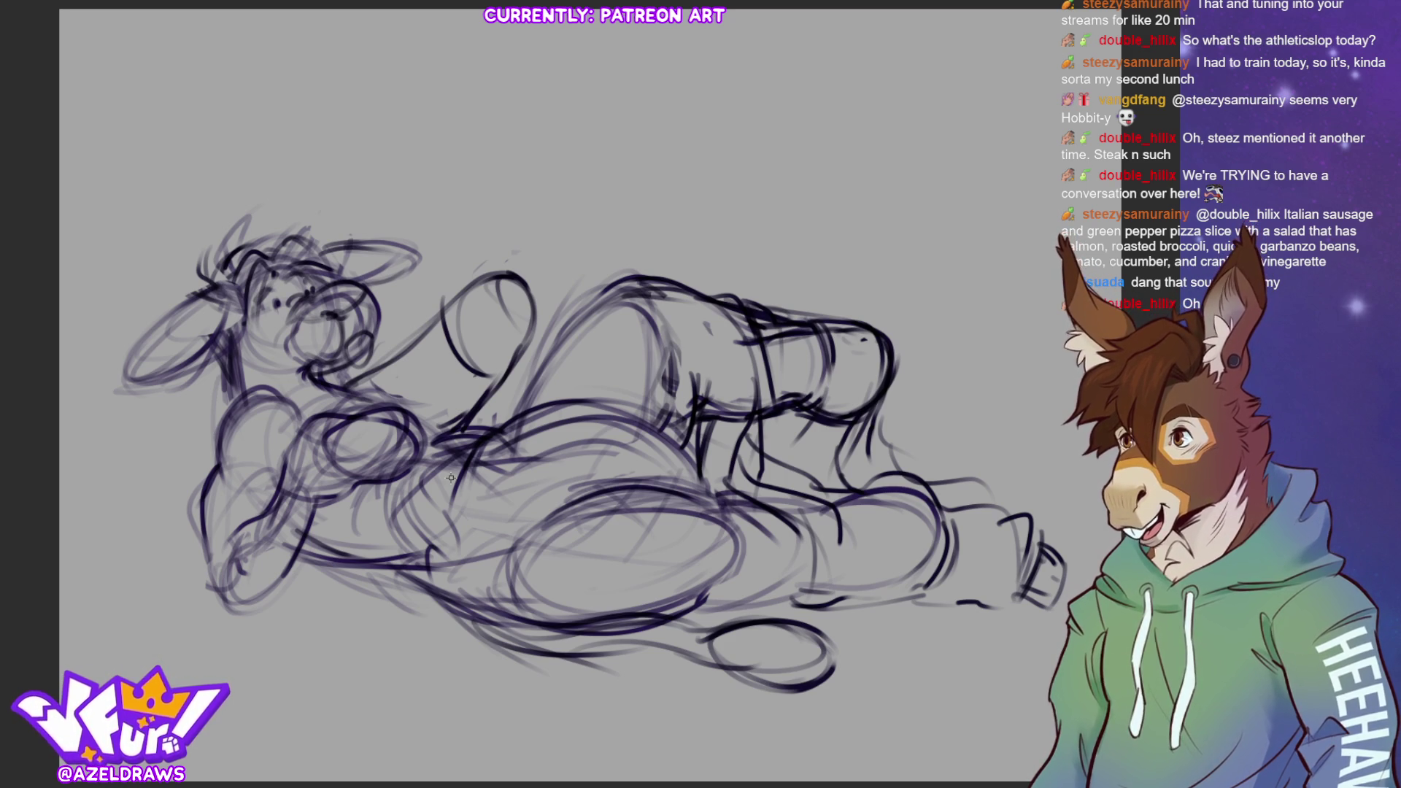
pyautogui.moveTo(398, 346)
pyautogui.mouseDown()
pyautogui.moveTo(374, 365)
pyautogui.moveTo(391, 392)
pyautogui.moveTo(453, 423)
pyautogui.moveTo(552, 303)
pyautogui.moveTo(383, 361)
pyautogui.mouseUp()
# Move the selected muzzle area up and right, commit it, and darken the neck and shoulder lines
pyautogui.moveTo(476, 390); pyautogui.dragTo(507, 364)
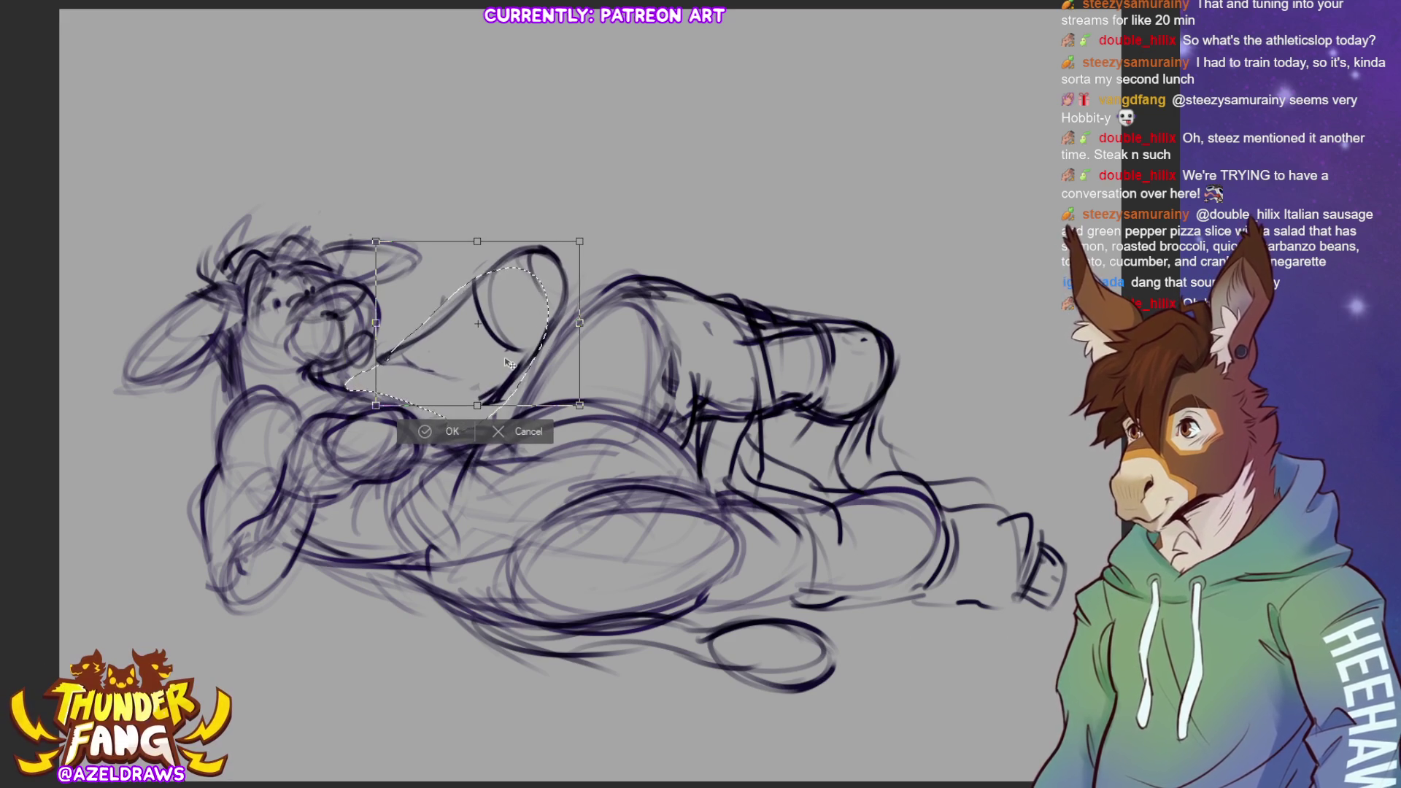
pyautogui.click(423, 432)
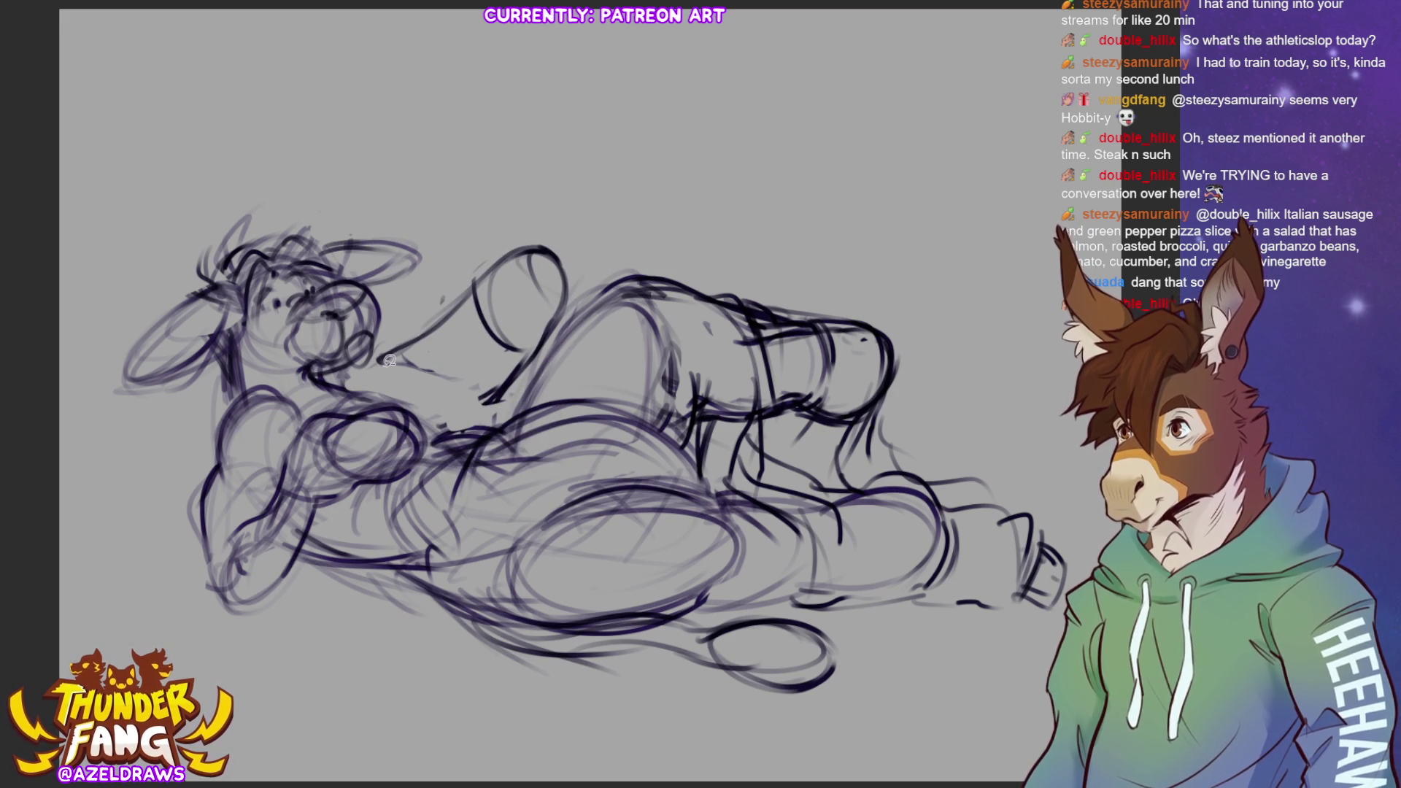
pyautogui.moveTo(510, 381)
pyautogui.mouseDown()
pyautogui.moveTo(434, 427)
pyautogui.moveTo(456, 440)
pyautogui.mouseUp()
pyautogui.moveTo(387, 410)
pyautogui.mouseDown()
pyautogui.moveTo(343, 396)
pyautogui.moveTo(438, 439)
pyautogui.mouseUp()
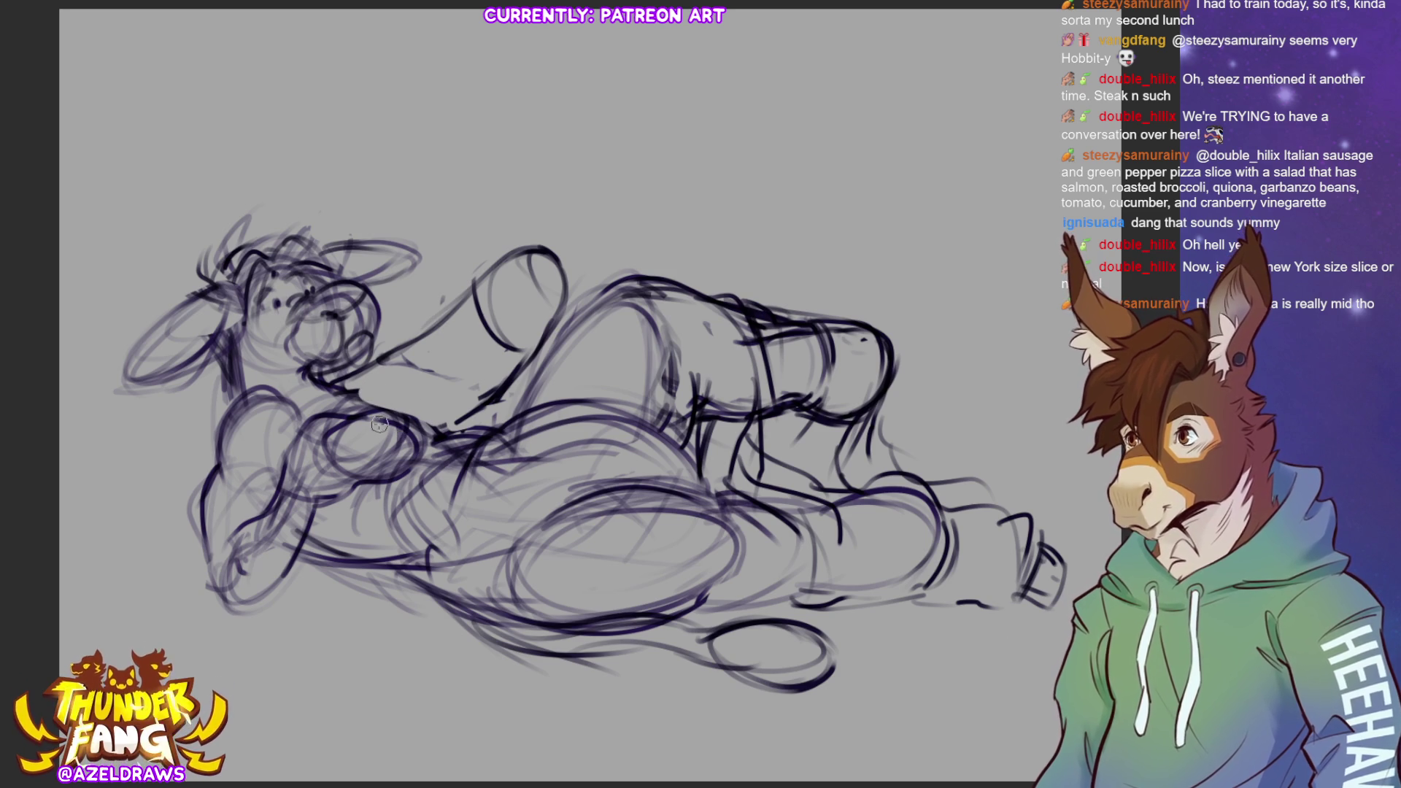
pyautogui.moveTo(422, 421); pyautogui.dragTo(380, 404)
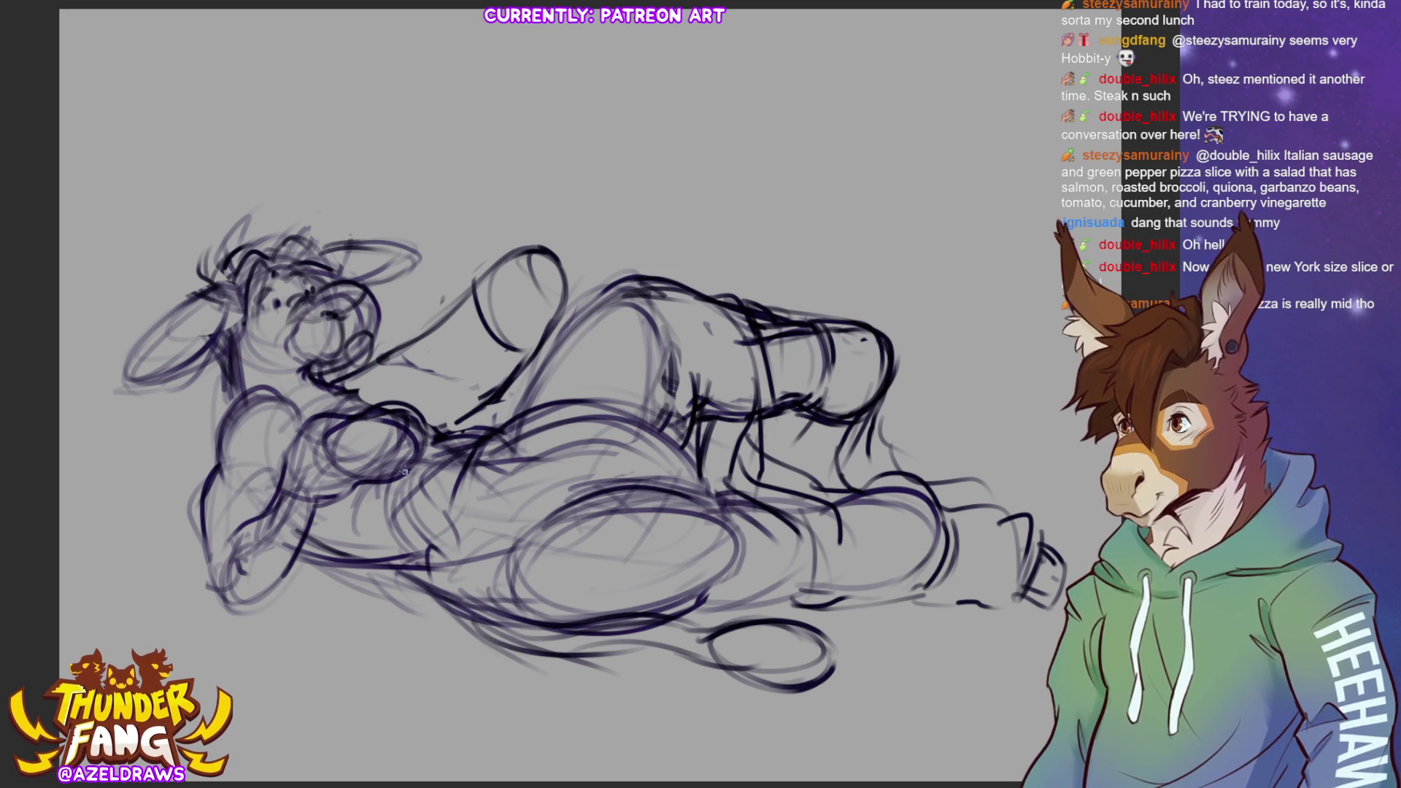
pyautogui.moveTo(430, 337)
pyautogui.mouseDown()
pyautogui.moveTo(377, 363)
pyautogui.moveTo(429, 354)
pyautogui.moveTo(413, 381)
pyautogui.moveTo(407, 362)
pyautogui.moveTo(340, 365)
pyautogui.mouseUp()
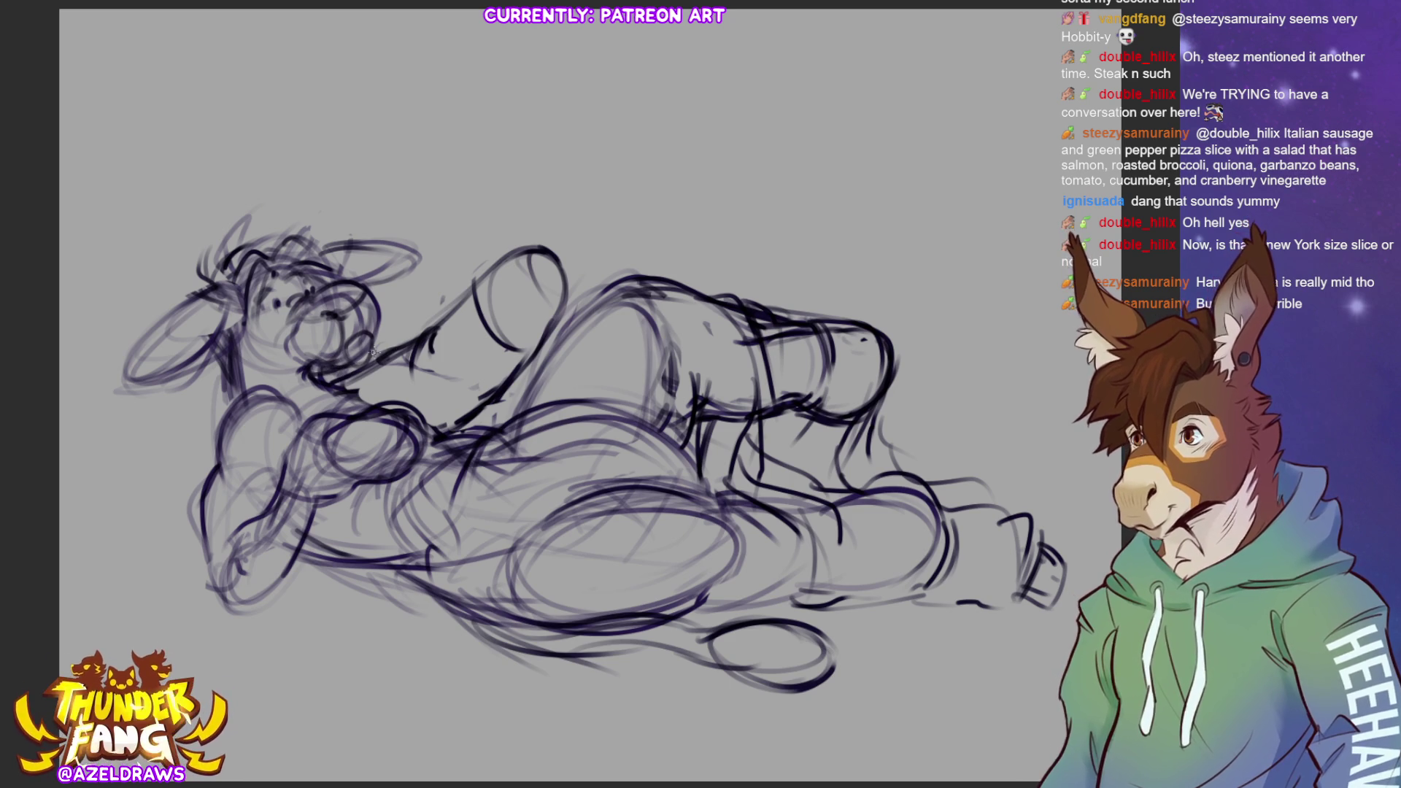
# Darken the fist and the arm line down the body, and erase stray lines near the belly
pyautogui.moveTo(501, 254)
pyautogui.mouseDown()
pyautogui.moveTo(532, 247)
pyautogui.moveTo(523, 283)
pyautogui.moveTo(558, 307)
pyautogui.mouseUp()
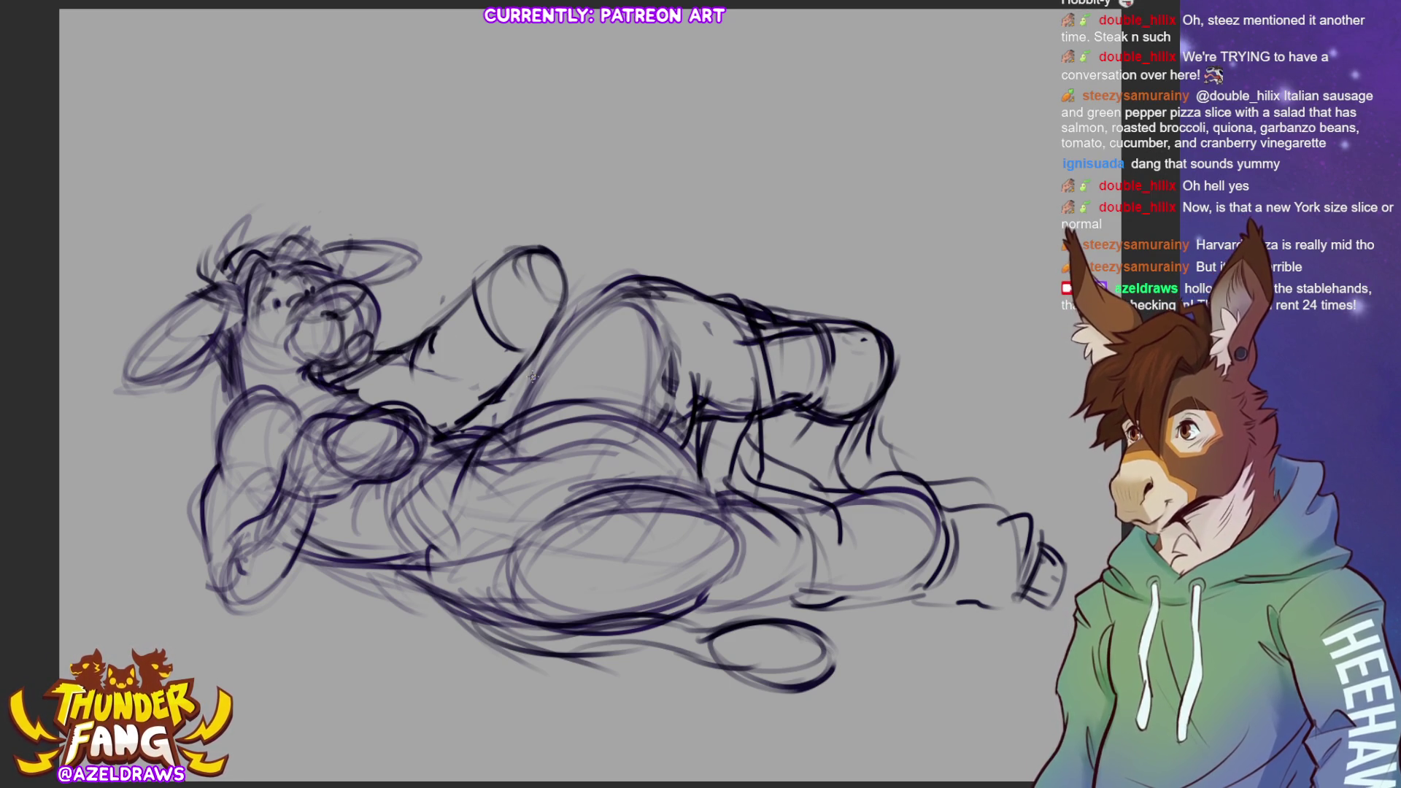
pyautogui.moveTo(482, 436)
pyautogui.mouseDown()
pyautogui.moveTo(519, 407)
pyautogui.moveTo(633, 400)
pyautogui.moveTo(592, 398)
pyautogui.moveTo(616, 394)
pyautogui.mouseUp()
pyautogui.moveTo(620, 398)
pyautogui.mouseDown()
pyautogui.moveTo(712, 456)
pyautogui.moveTo(719, 487)
pyautogui.mouseUp()
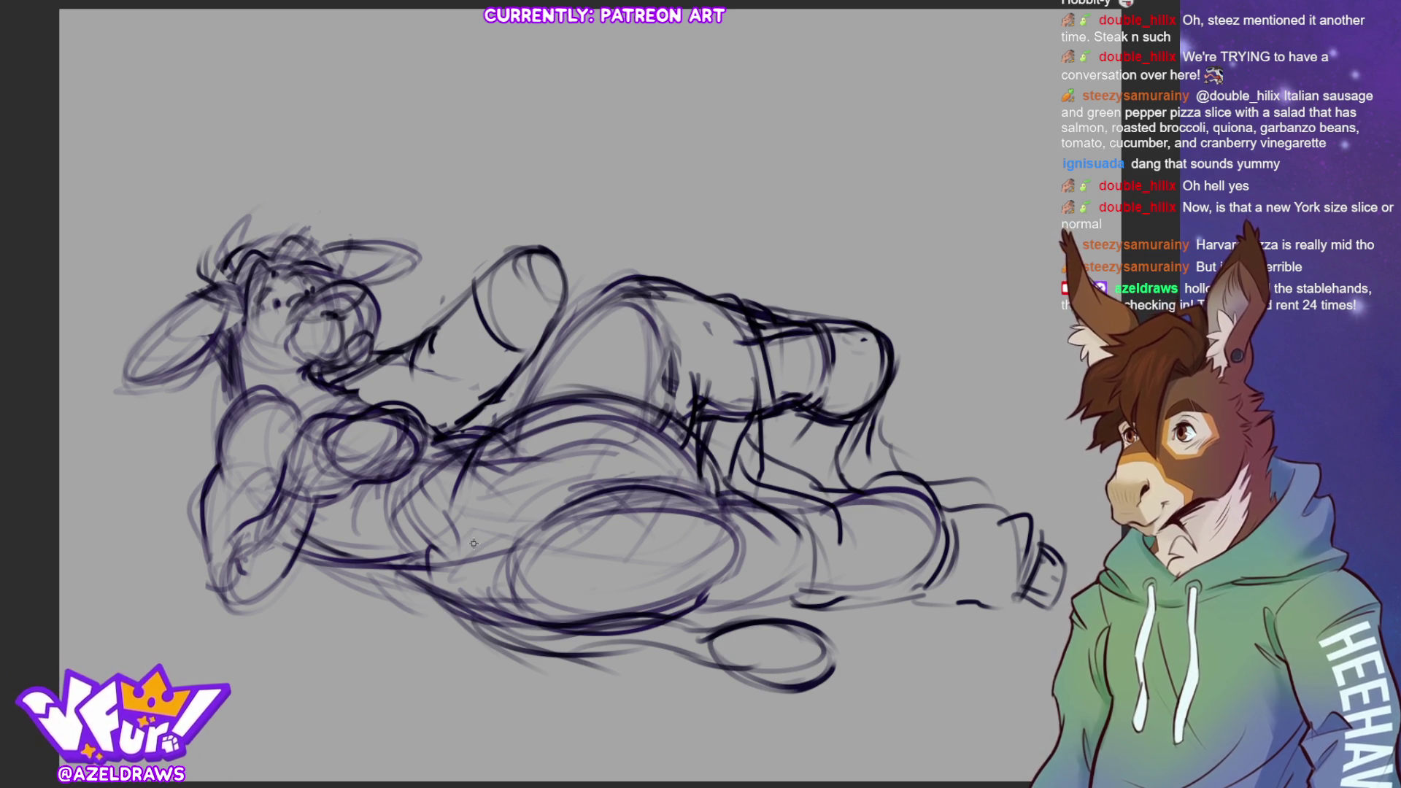
pyautogui.moveTo(520, 481)
pyautogui.mouseDown()
pyautogui.moveTo(583, 416)
pyautogui.moveTo(662, 435)
pyautogui.moveTo(584, 416)
pyautogui.moveTo(428, 496)
pyautogui.moveTo(649, 474)
pyautogui.moveTo(684, 589)
pyautogui.mouseUp()
pyautogui.moveTo(511, 620)
pyautogui.mouseDown()
pyautogui.moveTo(442, 555)
pyautogui.moveTo(478, 565)
pyautogui.moveTo(526, 552)
pyautogui.mouseUp()
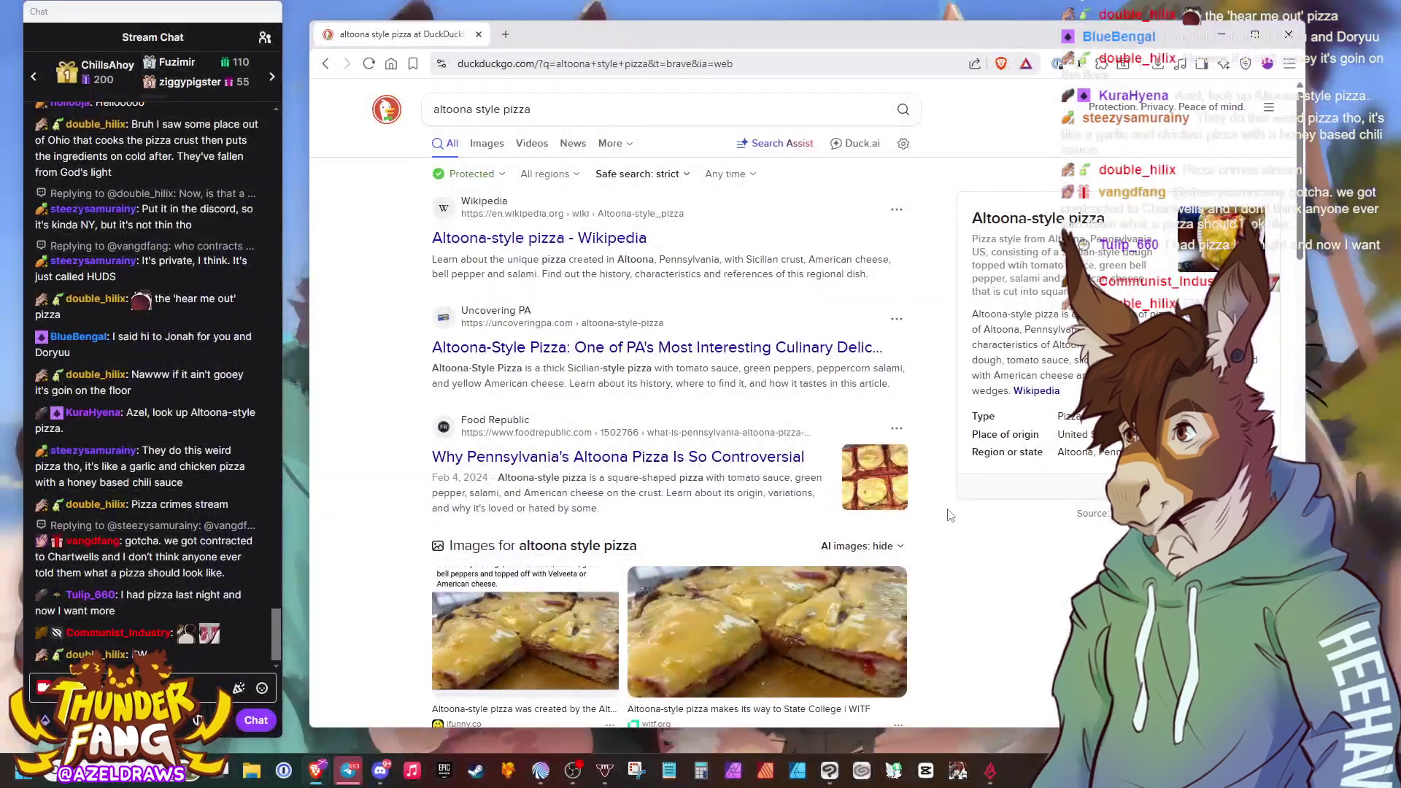
# Scroll down through the DuckDuckGo results for altoona style pizza
pyautogui.scroll(-1, 987, 565)
pyautogui.scroll(-2, 987, 565)
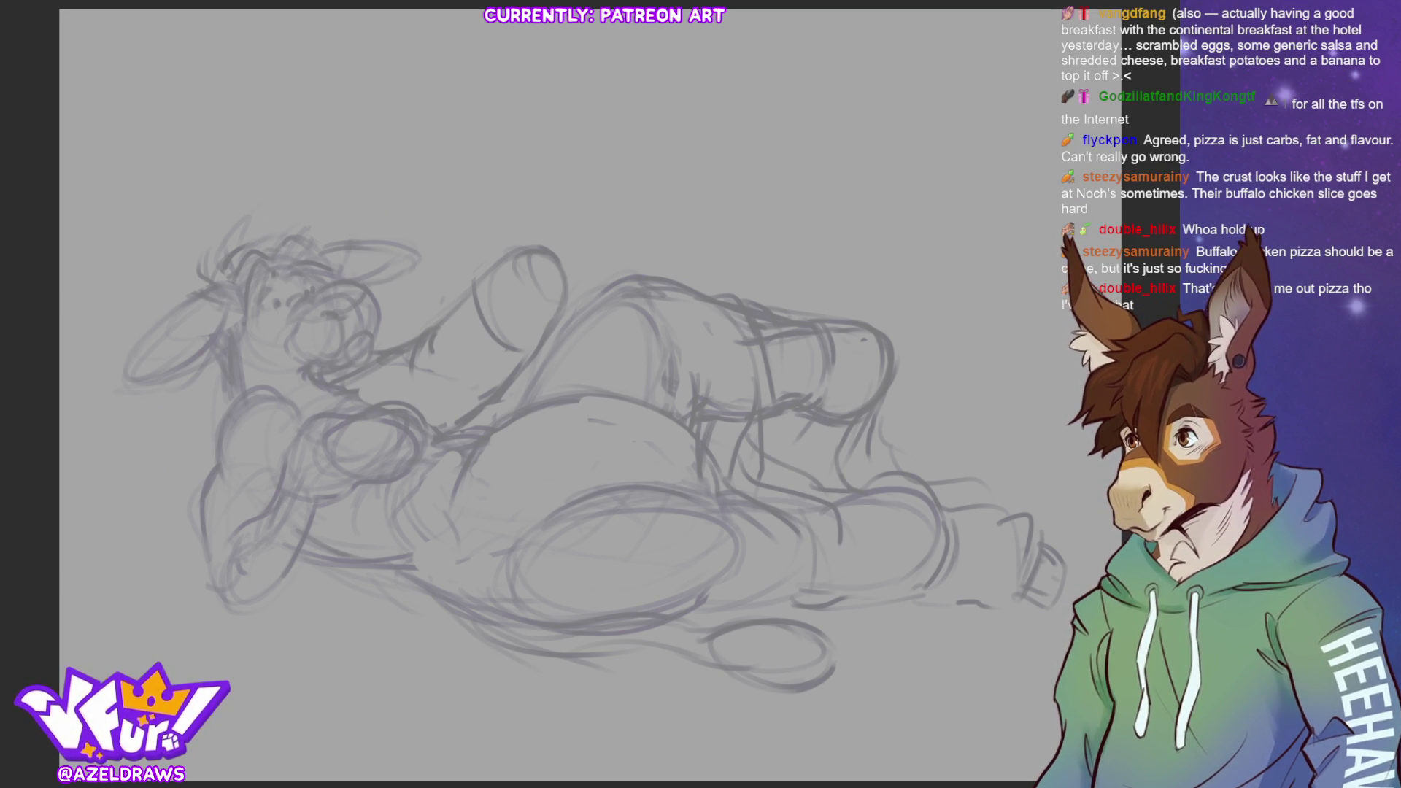
pyautogui.moveTo(104, 539)
pyautogui.mouseDown()
pyautogui.moveTo(180, 420)
pyautogui.moveTo(149, 580)
pyautogui.mouseUp()
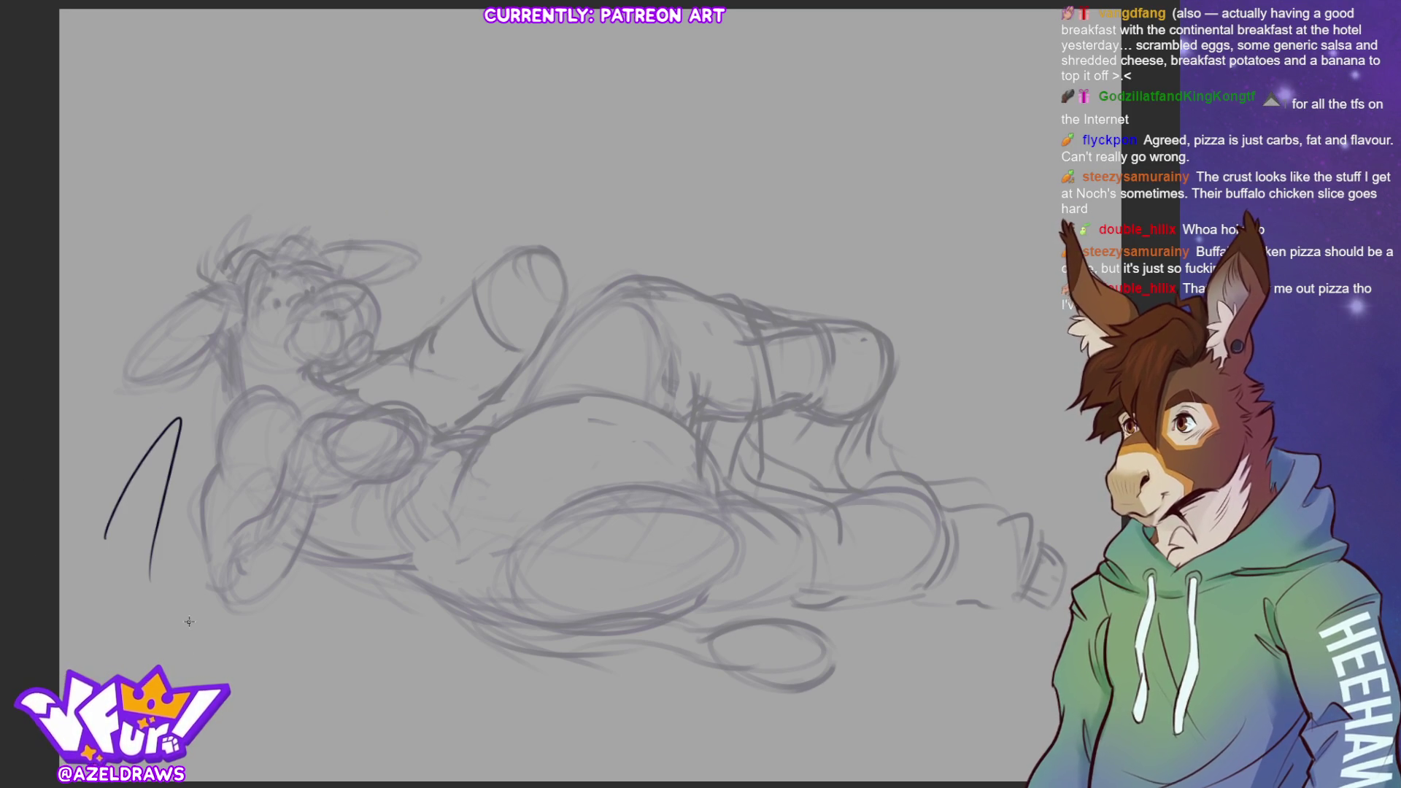
pyautogui.hotkey('ctrl', 'z')
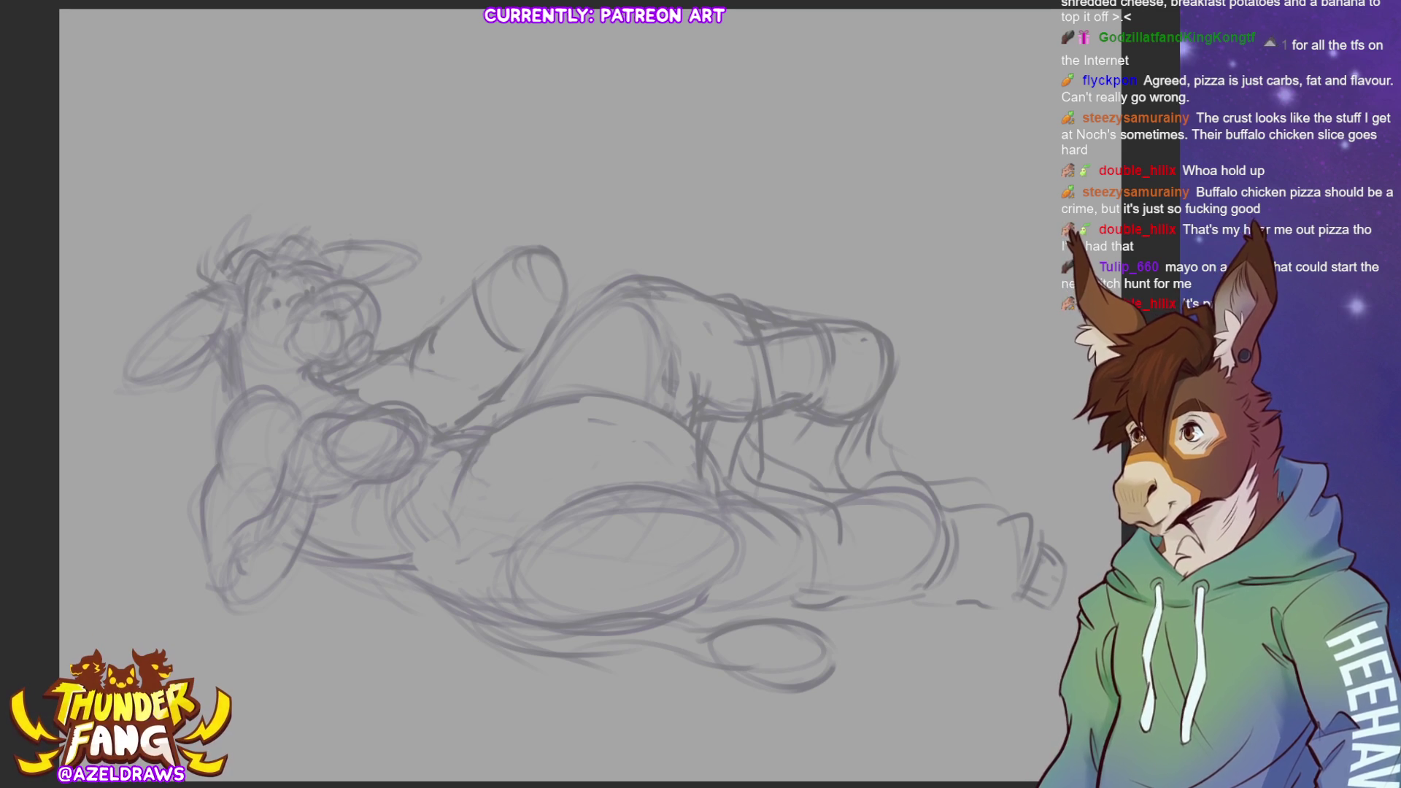
pyautogui.moveTo(103, 595); pyautogui.dragTo(193, 466)
pyautogui.hotkey('ctrl', 'z')
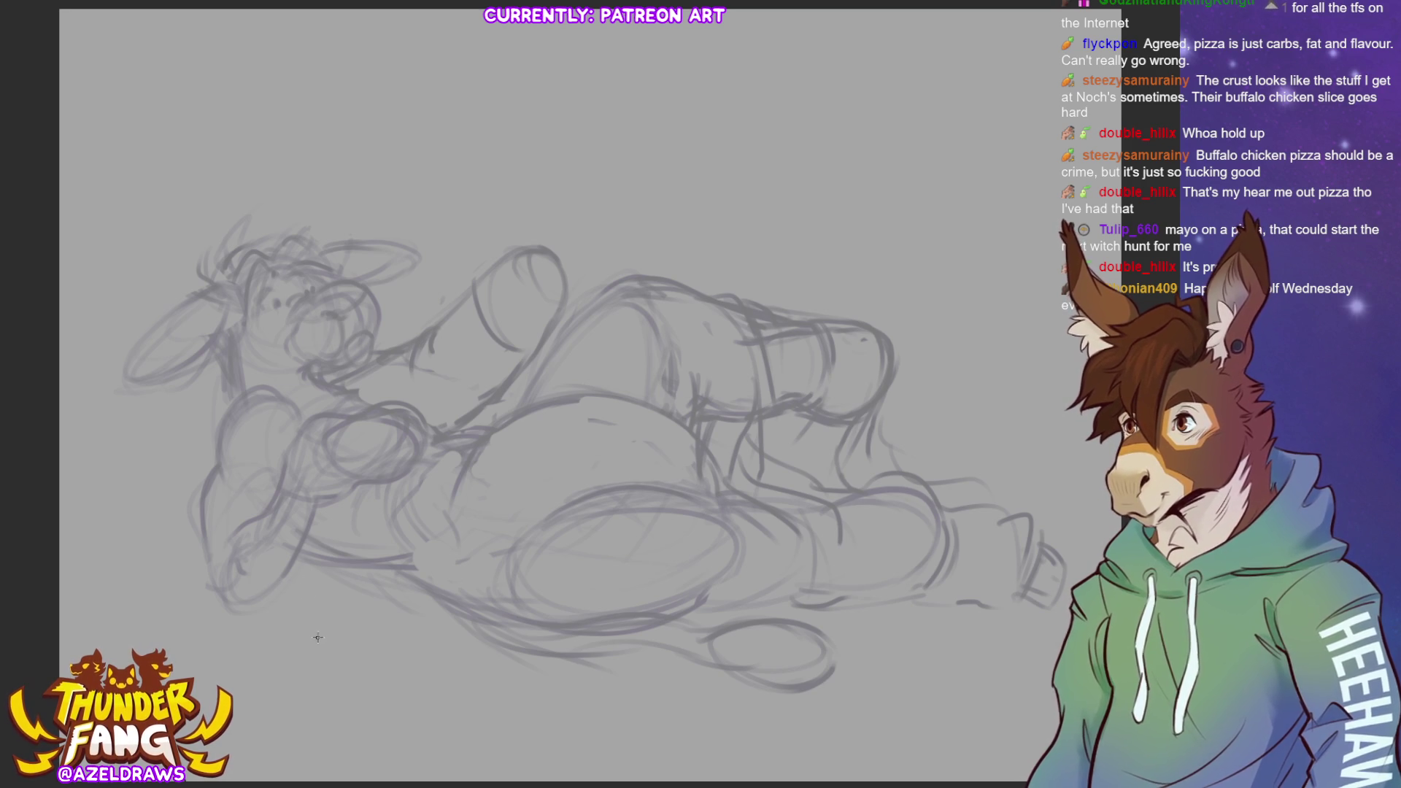
pyautogui.moveTo(322, 621)
pyautogui.mouseDown()
pyautogui.moveTo(299, 625)
pyautogui.moveTo(292, 602)
pyautogui.moveTo(361, 490)
pyautogui.moveTo(350, 492)
pyautogui.mouseUp()
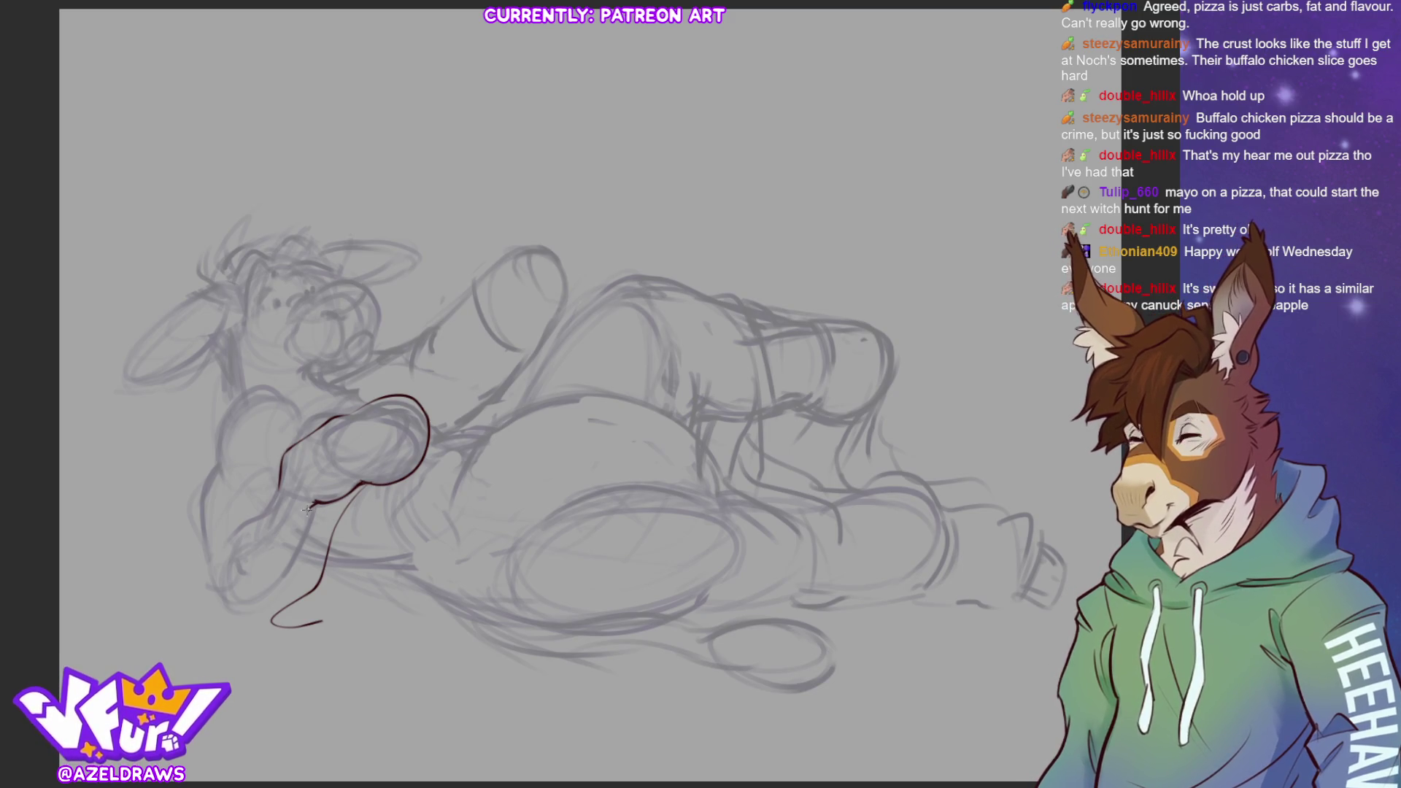
# Ink the arm's inner curve and upper line in dark red, redoing one stray stroke lower
pyautogui.moveTo(283, 475); pyautogui.dragTo(226, 549)
pyautogui.moveTo(270, 389)
pyautogui.mouseDown()
pyautogui.moveTo(223, 422)
pyautogui.moveTo(201, 543)
pyautogui.moveTo(234, 620)
pyautogui.mouseUp()
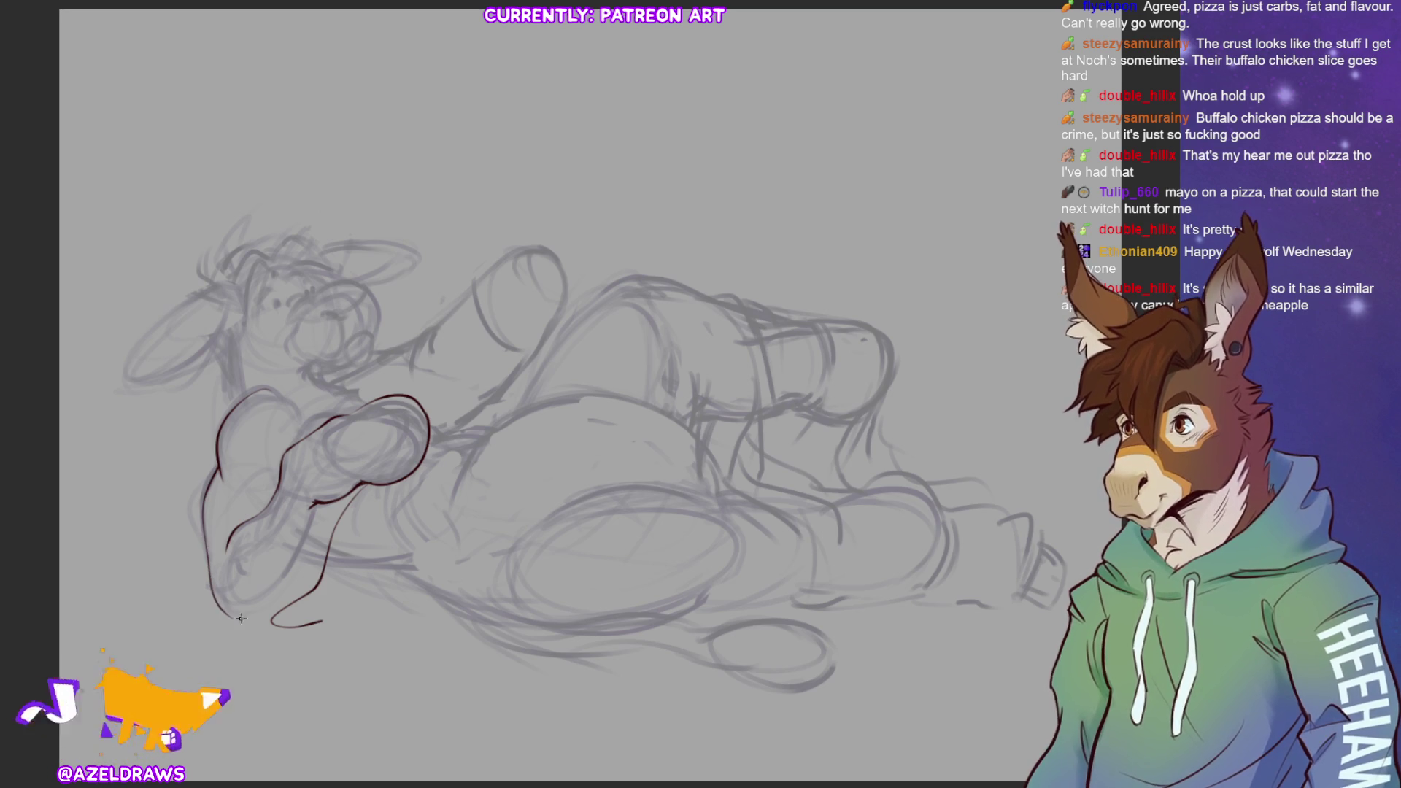
pyautogui.hotkey('ctrl', 'z')
pyautogui.moveTo(206, 542)
pyautogui.mouseDown()
pyautogui.moveTo(222, 597)
pyautogui.moveTo(256, 598)
pyautogui.moveTo(300, 543)
pyautogui.moveTo(300, 554)
pyautogui.moveTo(322, 500)
pyautogui.mouseUp()
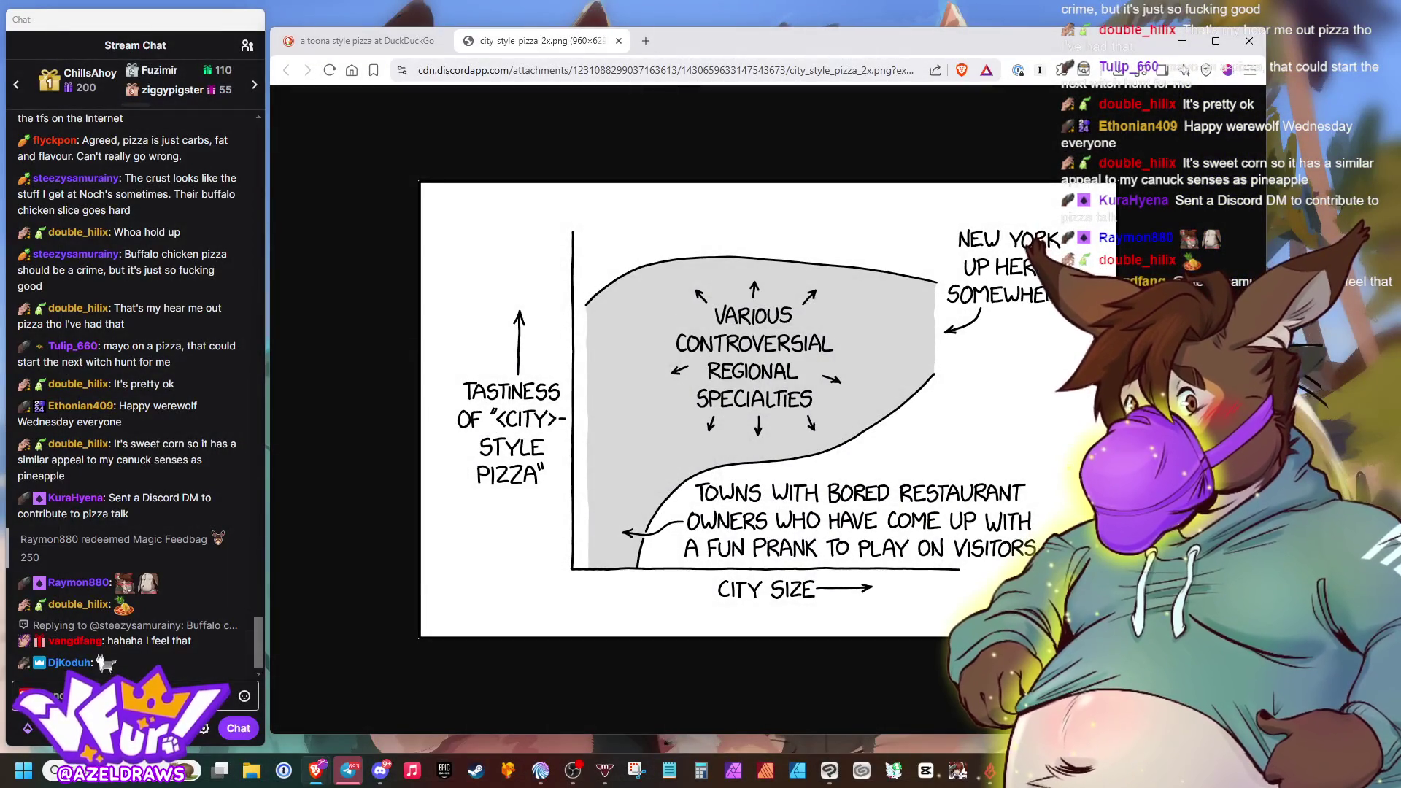
pyautogui.moveTo(1265, 347)
pyautogui.mouseDown()
pyautogui.moveTo(1059, 347)
pyautogui.moveTo(1057, 379)
pyautogui.mouseUp()
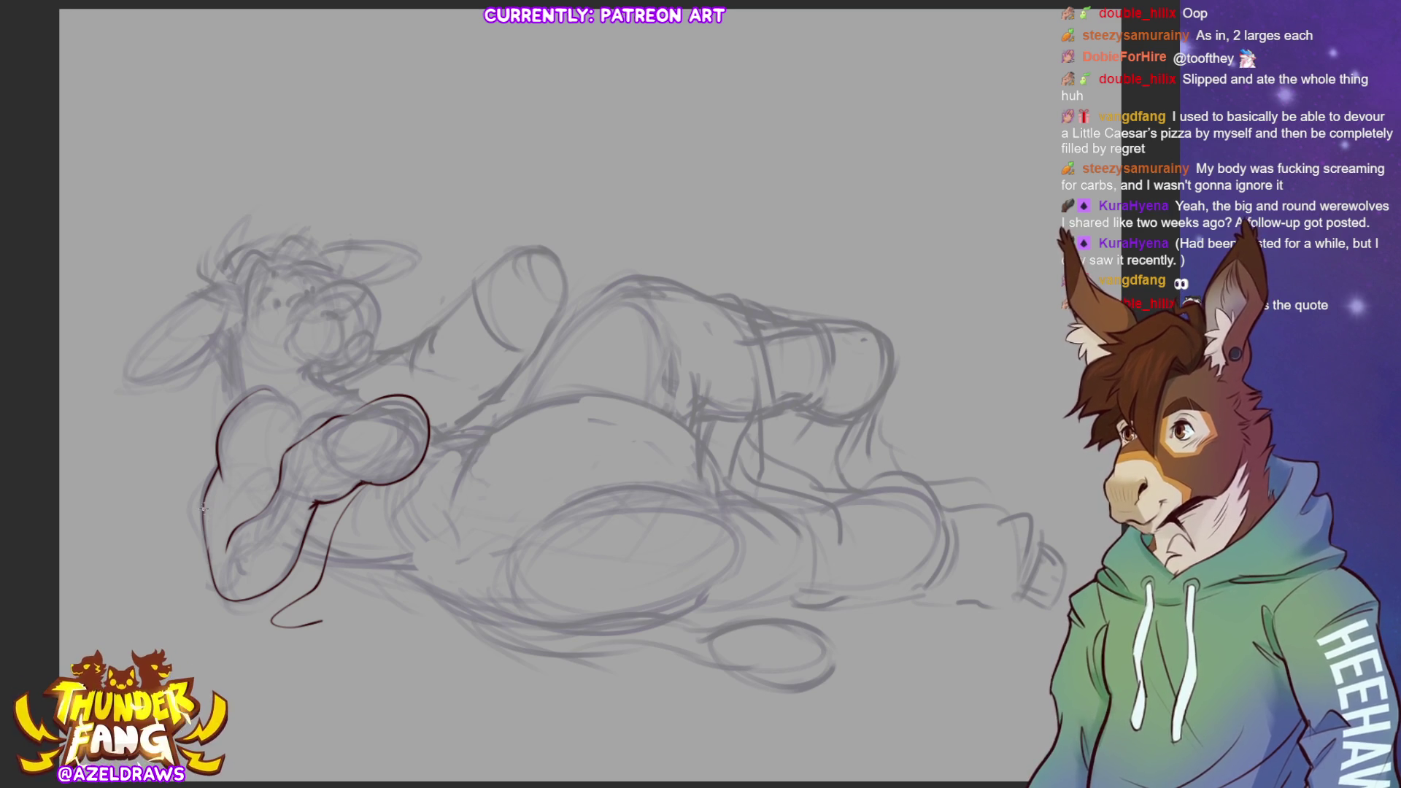
# Ink clean lines under the lower-left hand, along the arm and forearm, elbow and toes
pyautogui.moveTo(200, 520)
pyautogui.mouseDown()
pyautogui.moveTo(217, 524)
pyautogui.moveTo(277, 475)
pyautogui.moveTo(321, 365)
pyautogui.mouseUp()
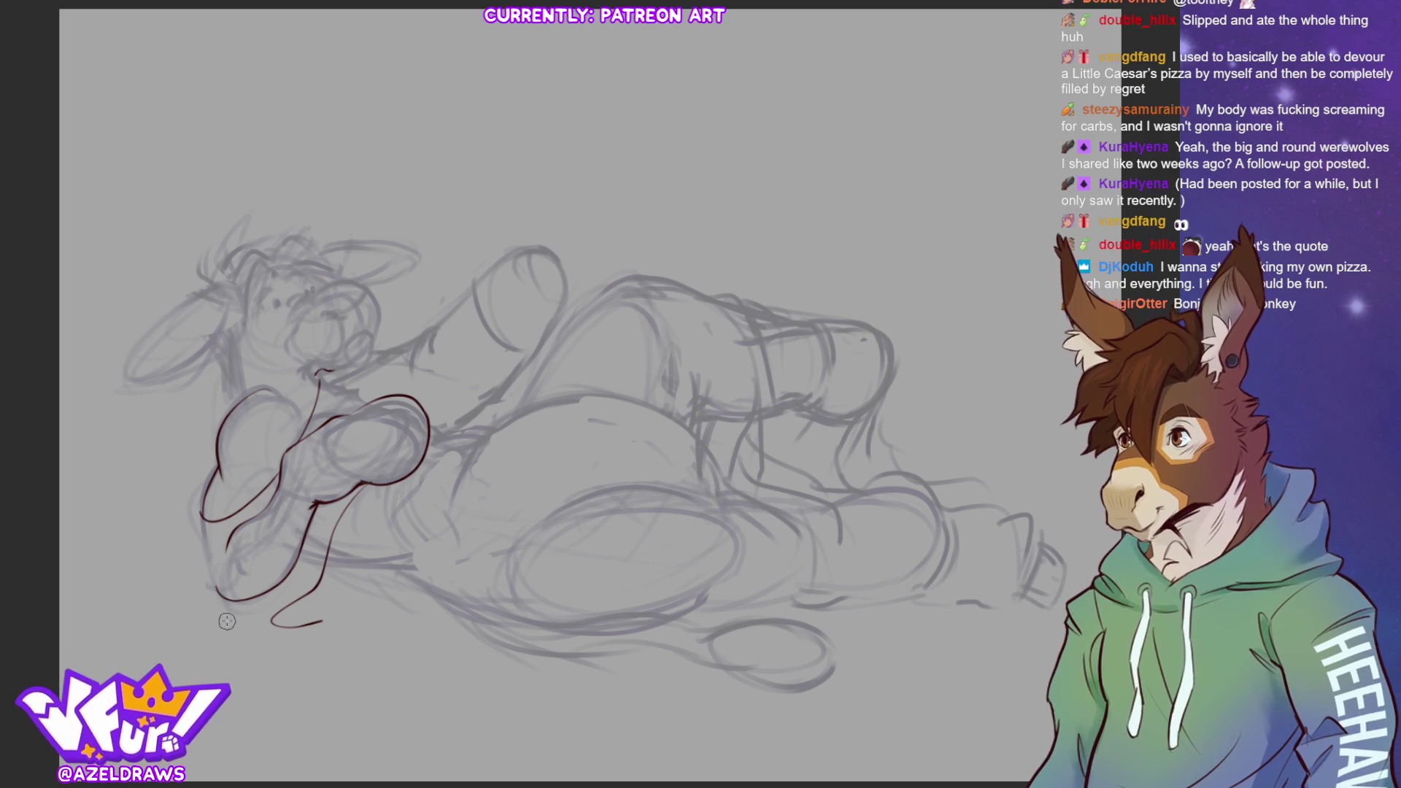
pyautogui.moveTo(207, 494); pyautogui.dragTo(190, 552)
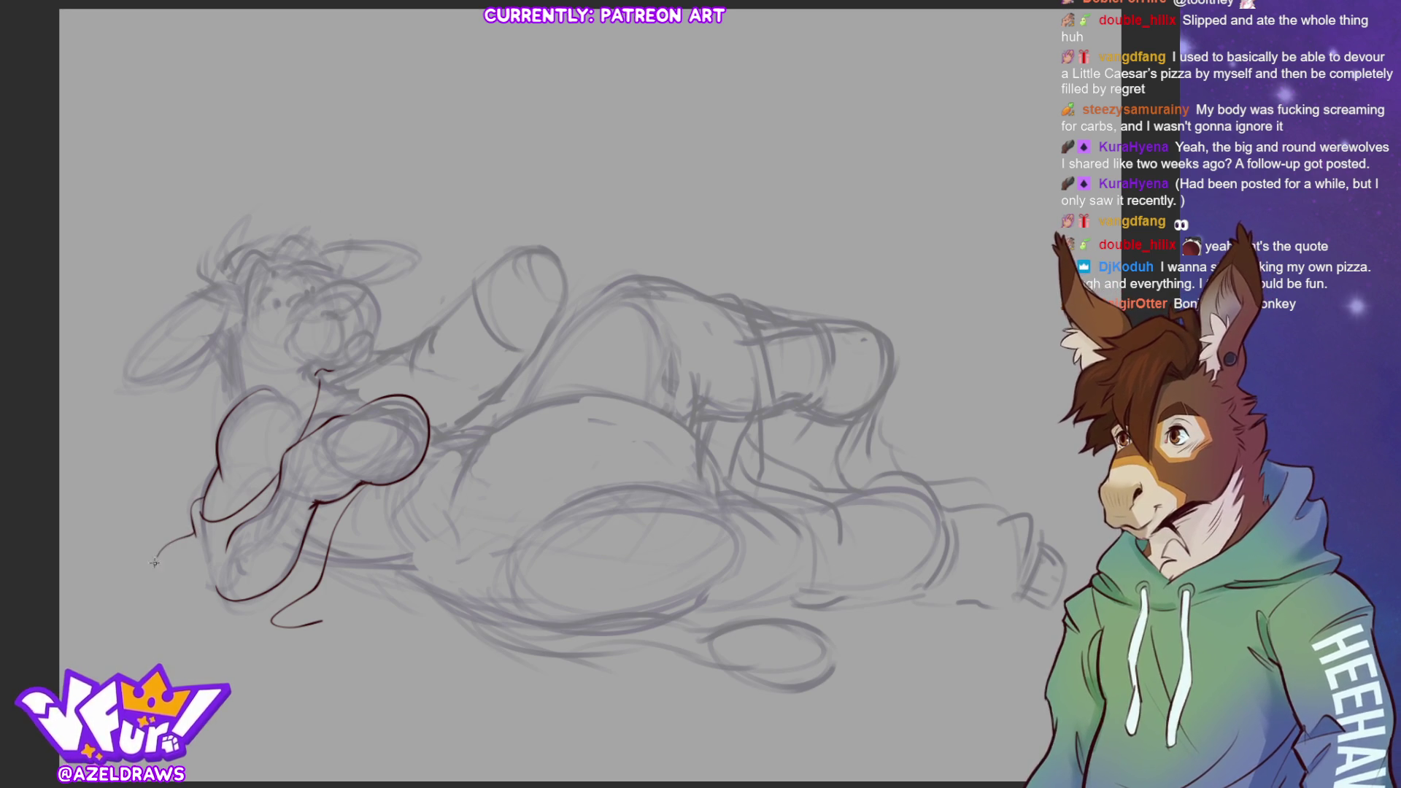
pyautogui.moveTo(245, 520)
pyautogui.mouseDown()
pyautogui.moveTo(172, 569)
pyautogui.moveTo(182, 597)
pyautogui.moveTo(235, 532)
pyautogui.moveTo(203, 567)
pyautogui.moveTo(206, 598)
pyautogui.moveTo(225, 603)
pyautogui.mouseUp()
pyautogui.moveTo(252, 512)
pyautogui.mouseDown()
pyautogui.moveTo(169, 555)
pyautogui.moveTo(157, 583)
pyautogui.moveTo(235, 595)
pyautogui.mouseUp()
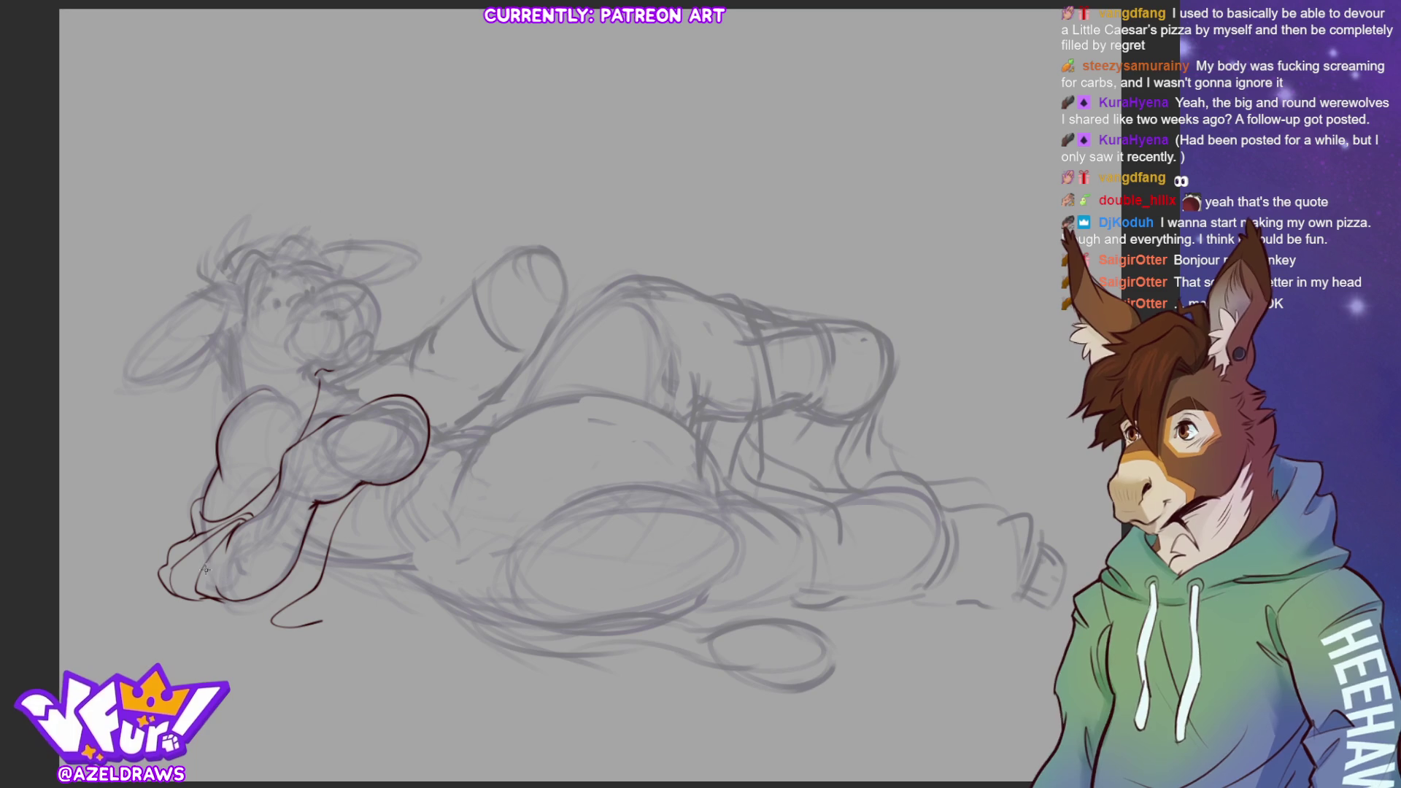
pyautogui.moveTo(211, 552); pyautogui.dragTo(222, 593)
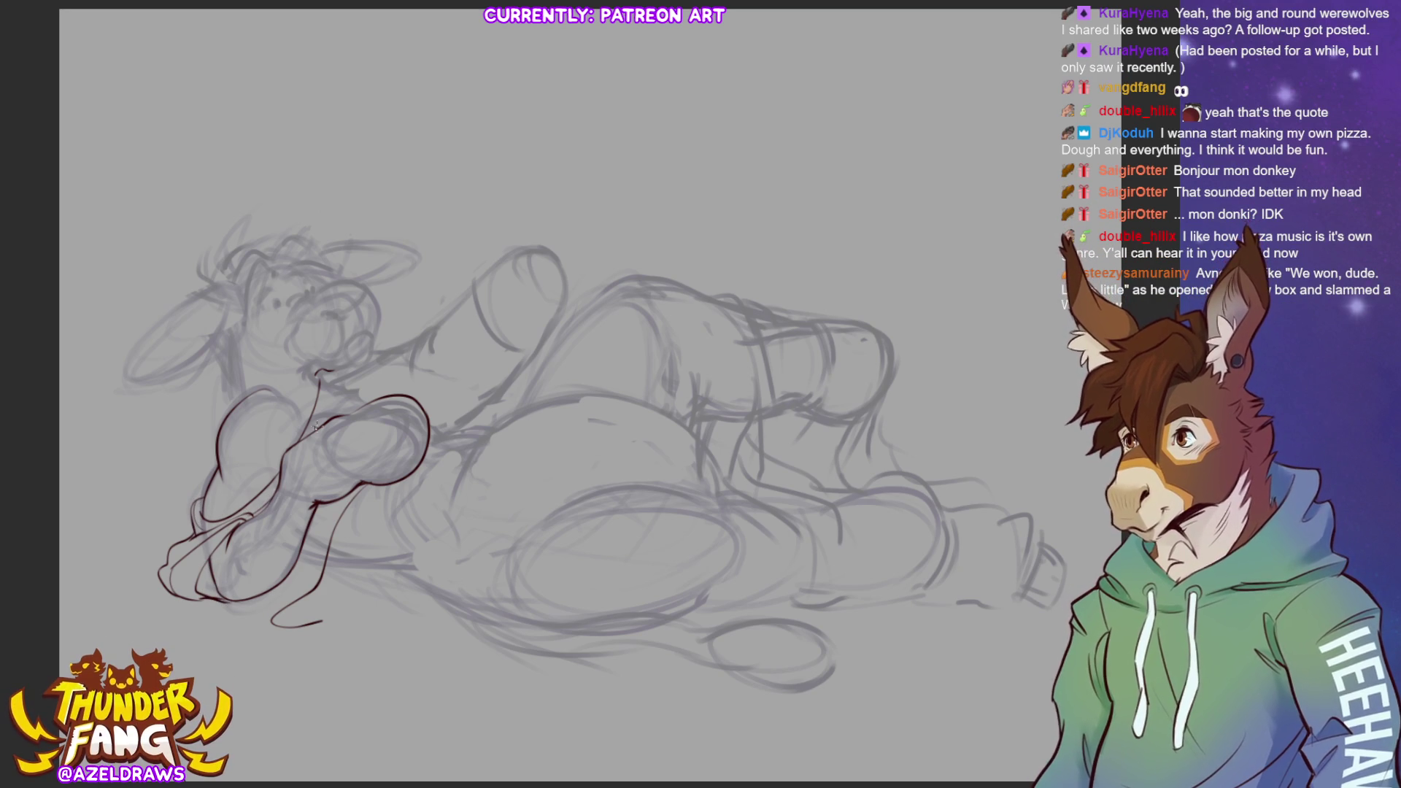
# Ink the arm-to-neck line, neck over the shoulder, shoulder line and the curved foot edge
pyautogui.moveTo(316, 432); pyautogui.dragTo(328, 368)
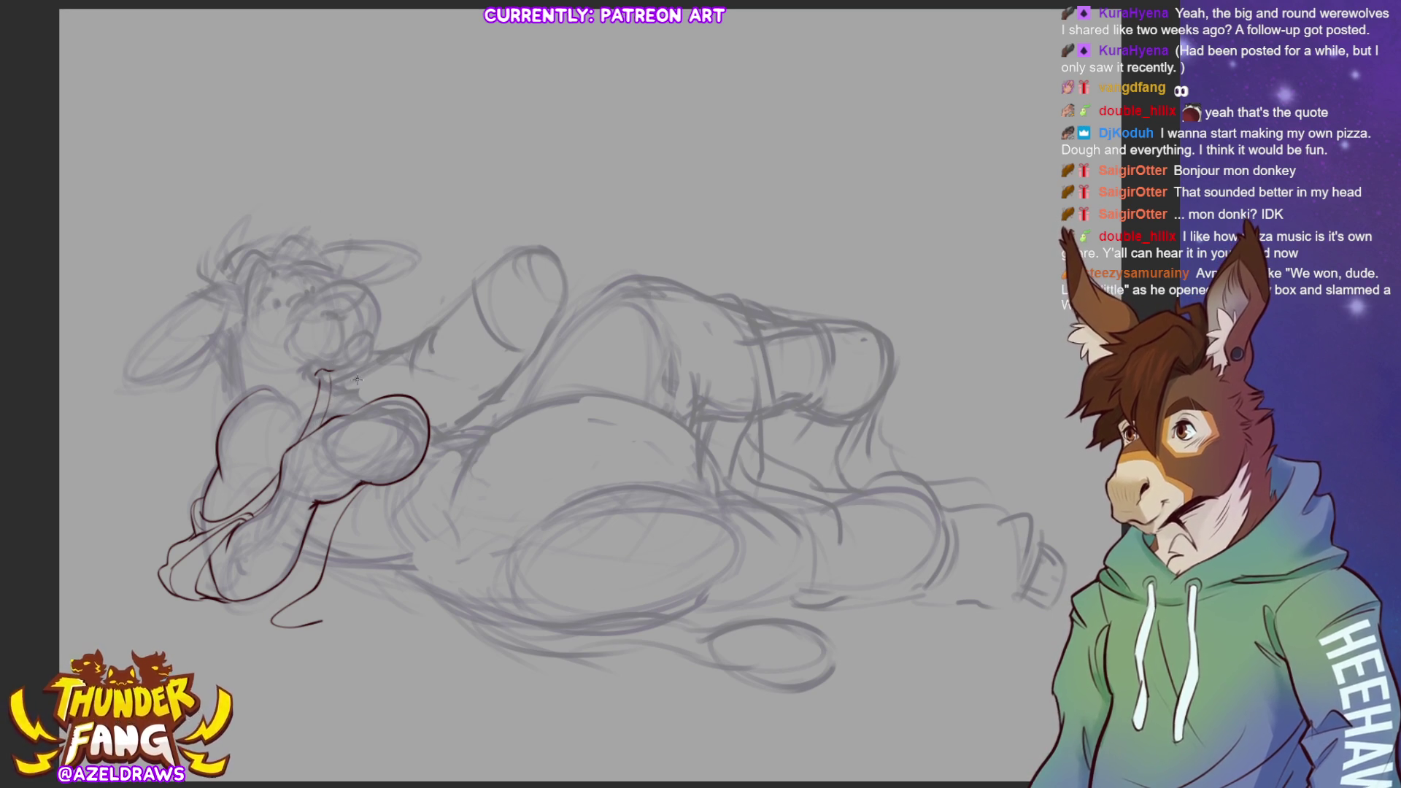
pyautogui.moveTo(327, 370); pyautogui.dragTo(395, 397)
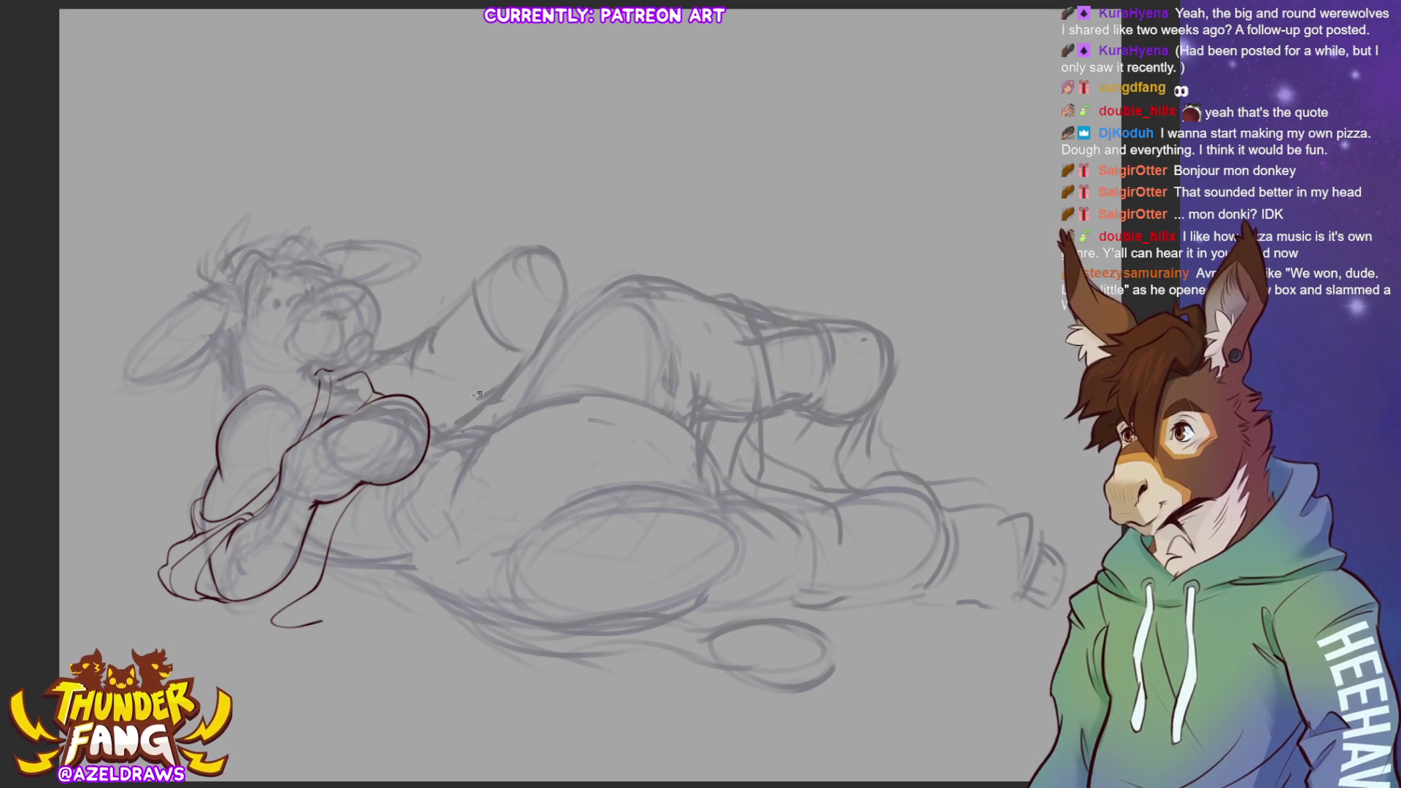
pyautogui.moveTo(337, 502); pyautogui.dragTo(302, 568)
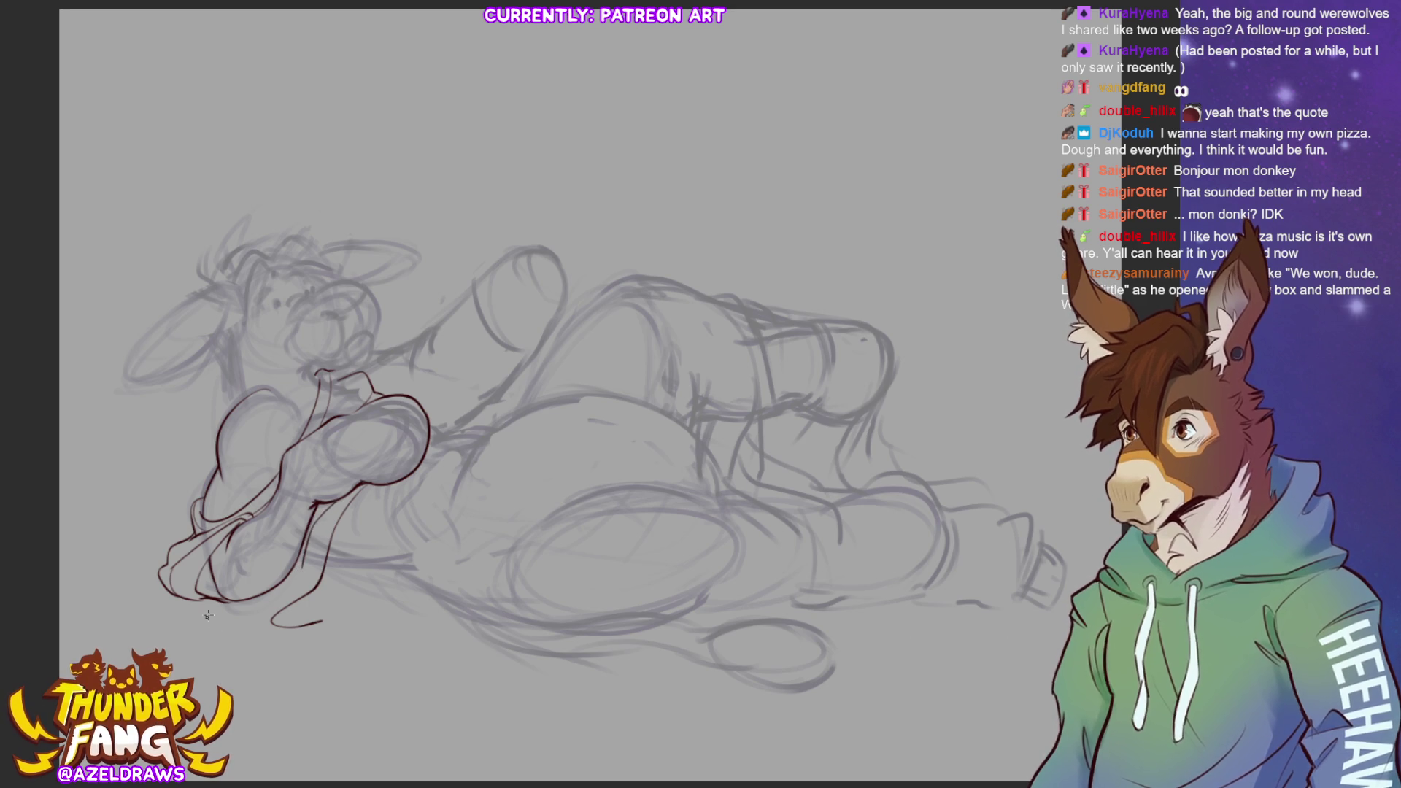
pyautogui.moveTo(203, 602)
pyautogui.mouseDown()
pyautogui.moveTo(229, 622)
pyautogui.moveTo(276, 624)
pyautogui.mouseUp()
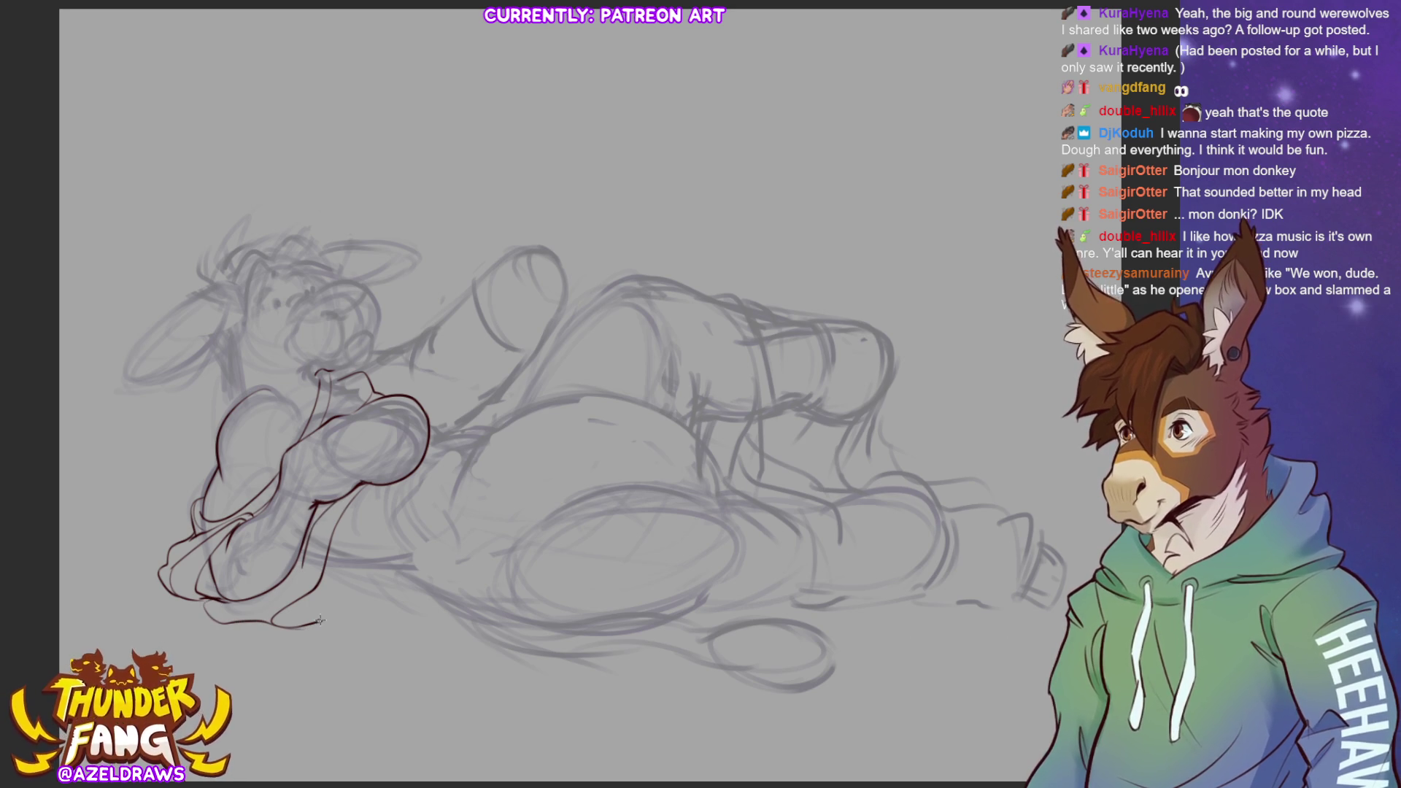
pyautogui.moveTo(322, 622); pyautogui.dragTo(361, 568)
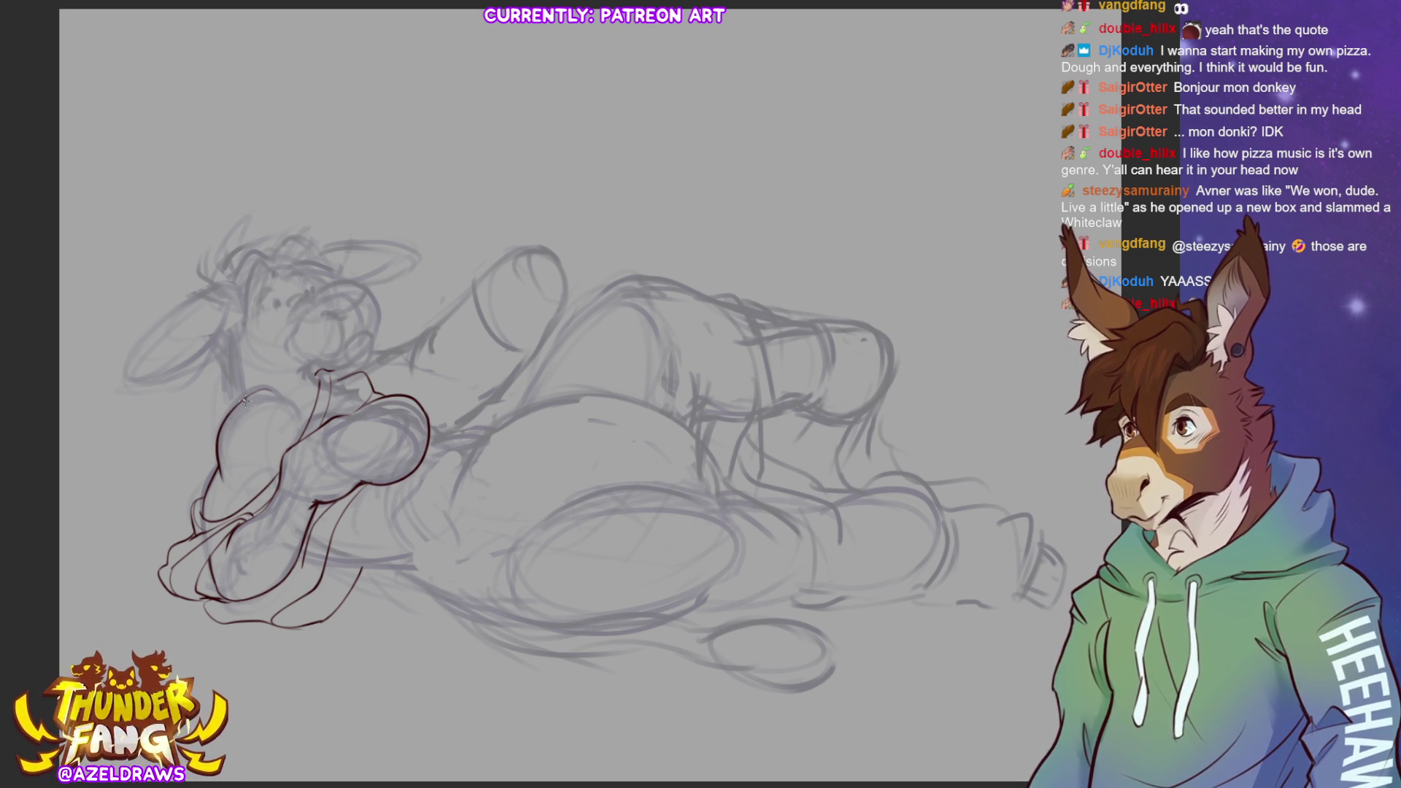
# Ink the top of the chest circle, the head-to-chest line and the foot's lower edges
pyautogui.moveTo(233, 406); pyautogui.dragTo(287, 394)
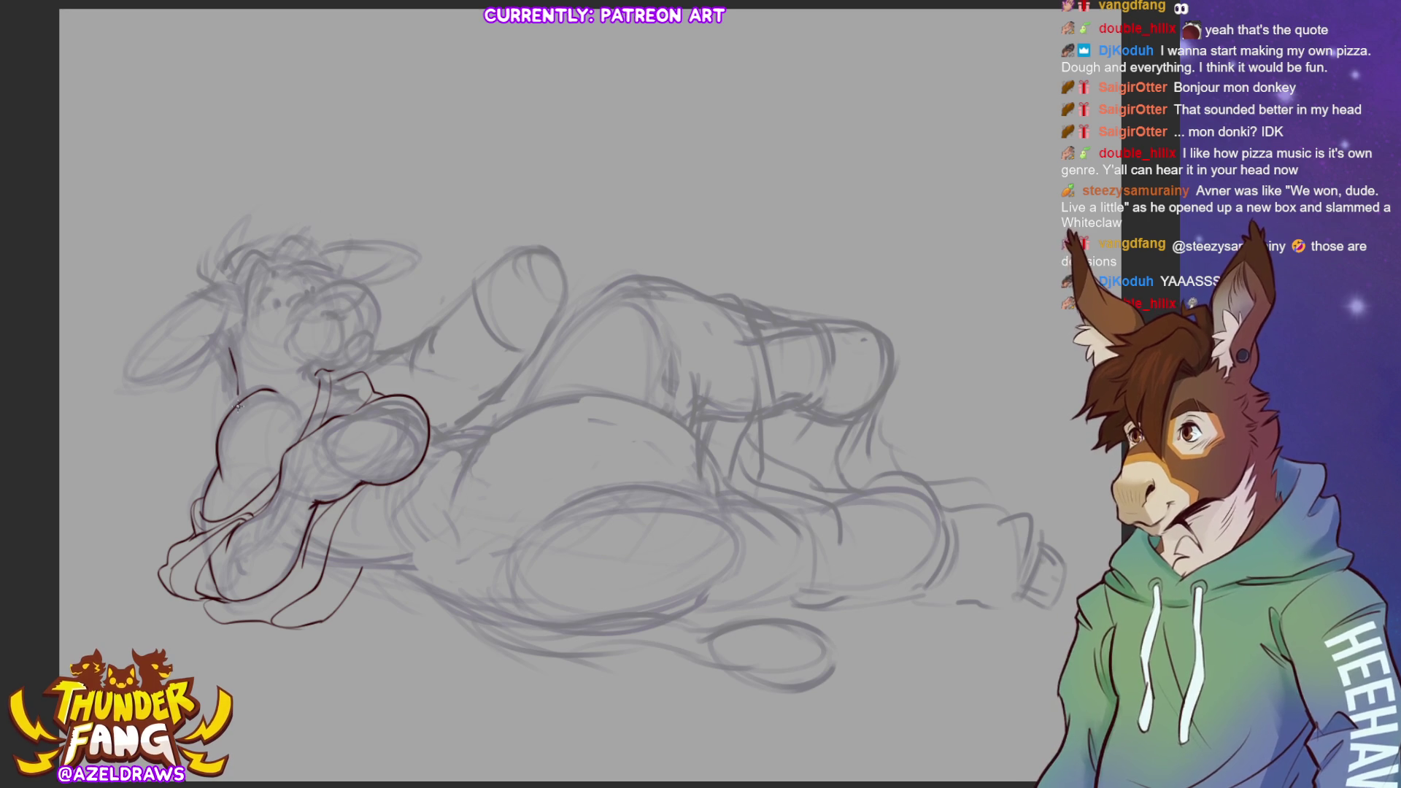
pyautogui.moveTo(227, 343); pyautogui.dragTo(231, 411)
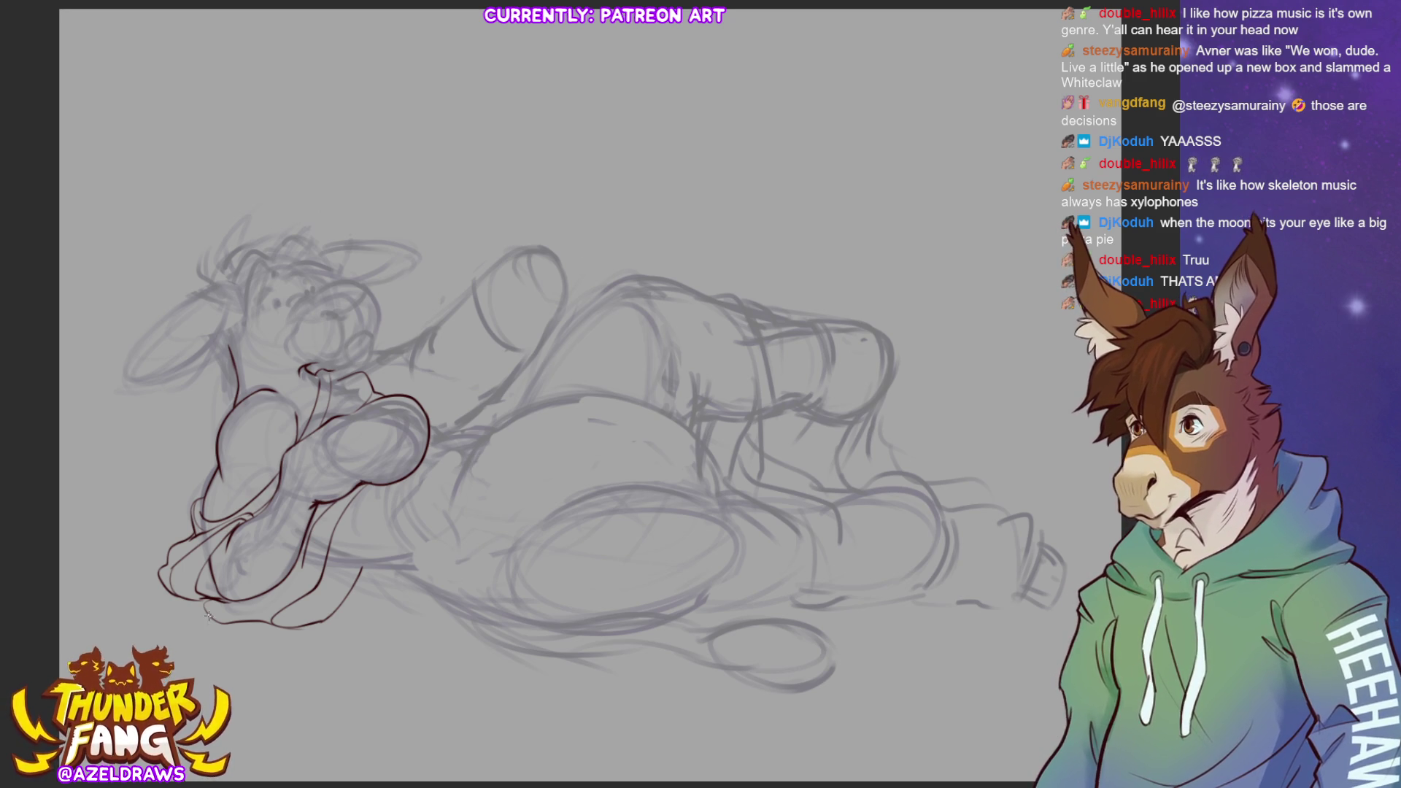
pyautogui.moveTo(240, 603)
pyautogui.mouseDown()
pyautogui.moveTo(303, 588)
pyautogui.moveTo(242, 610)
pyautogui.mouseUp()
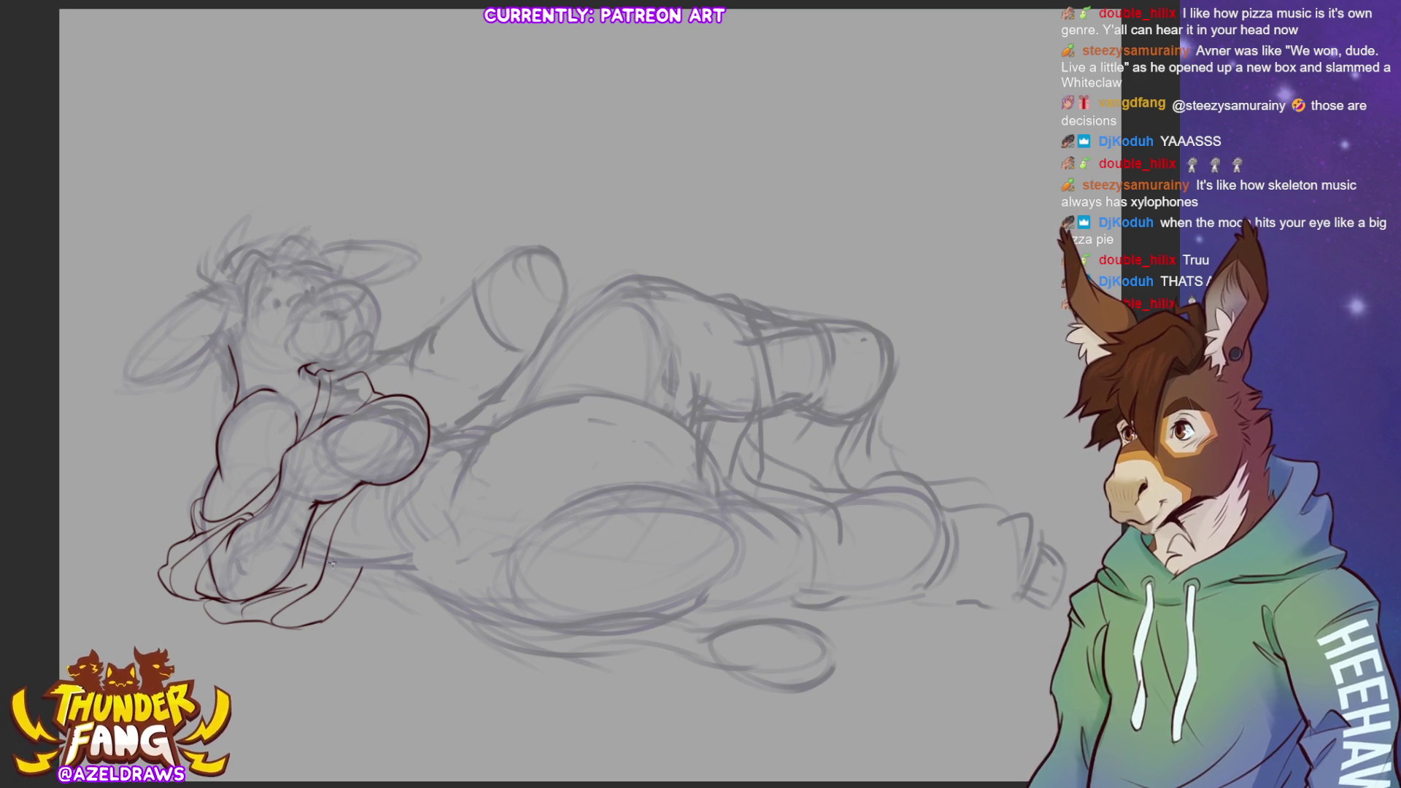
pyautogui.moveTo(328, 563); pyautogui.dragTo(438, 579)
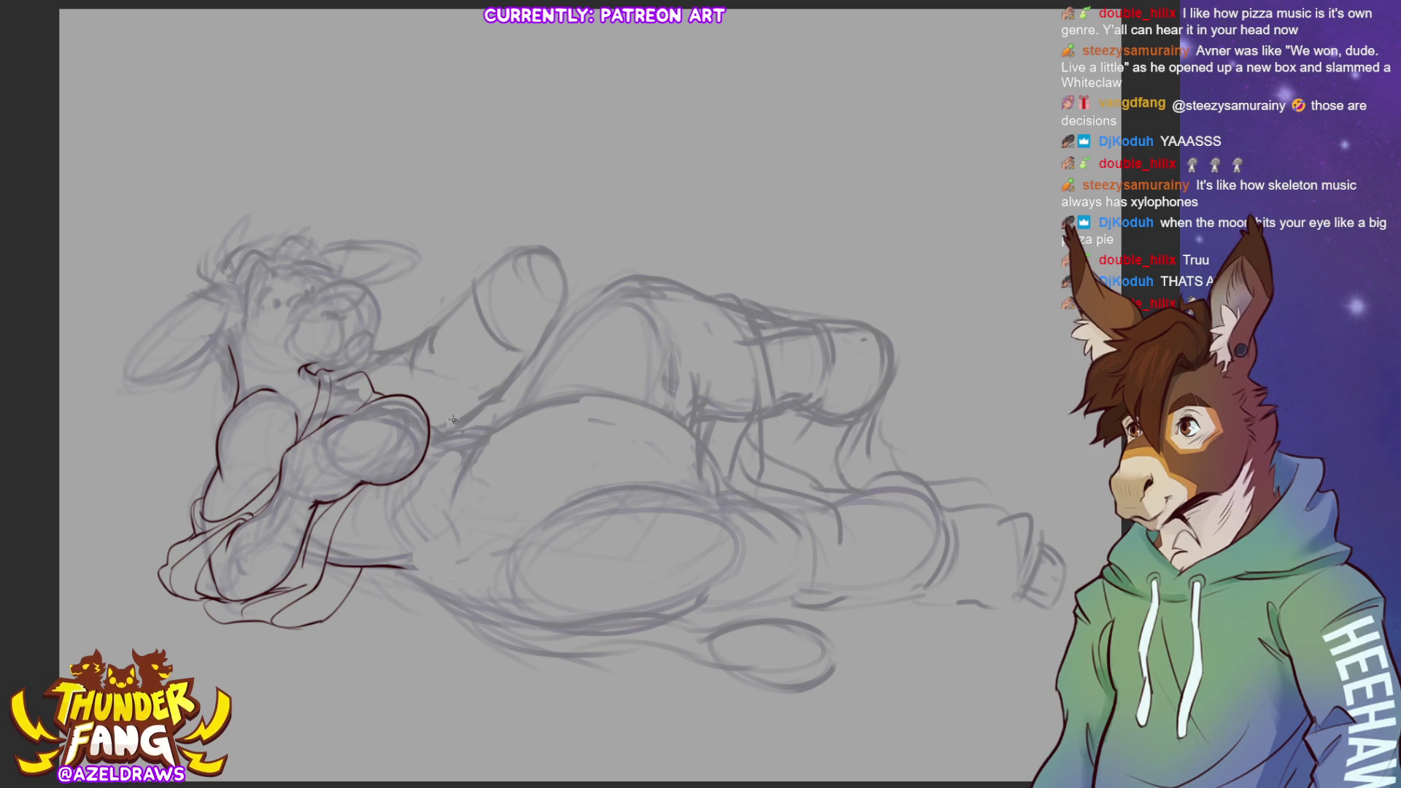
# Ink the line across the body and the curve below the foot, then undo an overshooting belly stroke
pyautogui.moveTo(430, 439); pyautogui.dragTo(480, 440)
pyautogui.moveTo(400, 567); pyautogui.dragTo(471, 622)
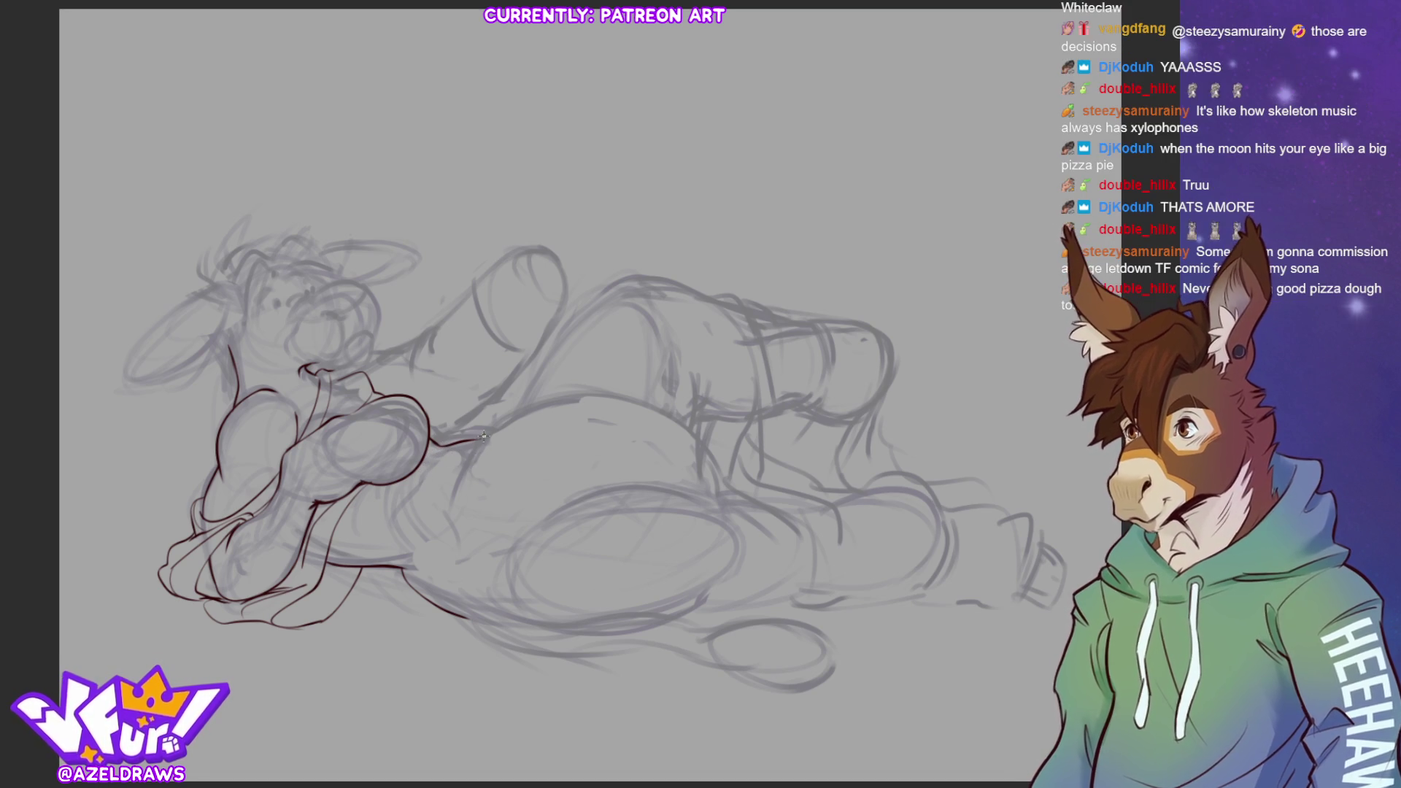
pyautogui.moveTo(476, 444)
pyautogui.mouseDown()
pyautogui.moveTo(575, 395)
pyautogui.moveTo(712, 456)
pyautogui.moveTo(699, 533)
pyautogui.mouseUp()
pyautogui.hotkey('ctrl', 'z')
# Redraw the belly's top arc on a rotated canvas after undoing failed tries, then reset the view
pyautogui.moveTo(481, 437)
pyautogui.mouseDown()
pyautogui.moveTo(562, 396)
pyautogui.moveTo(668, 422)
pyautogui.moveTo(704, 477)
pyautogui.mouseUp()
pyautogui.hotkey('ctrl', 'z')
pyautogui.moveTo(657, 365)
pyautogui.mouseDown()
pyautogui.moveTo(713, 315)
pyautogui.moveTo(621, 344)
pyautogui.moveTo(574, 446)
pyautogui.moveTo(661, 576)
pyautogui.mouseUp()
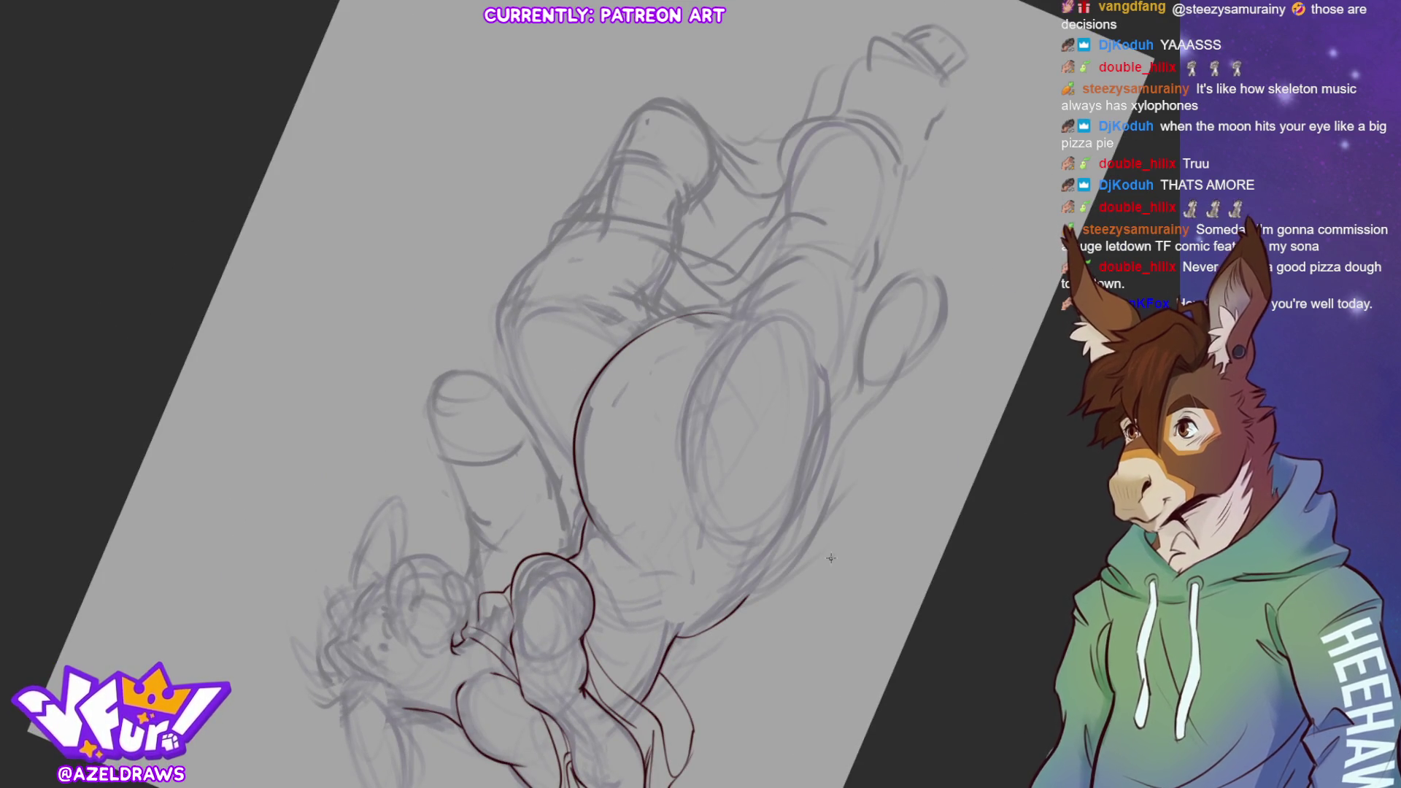
pyautogui.moveTo(623, 348)
pyautogui.mouseDown()
pyautogui.moveTo(682, 316)
pyautogui.moveTo(736, 311)
pyautogui.mouseUp()
pyautogui.hotkey('ctrl', 'z')
pyautogui.moveTo(634, 337)
pyautogui.mouseDown()
pyautogui.moveTo(704, 312)
pyautogui.moveTo(759, 315)
pyautogui.mouseUp()
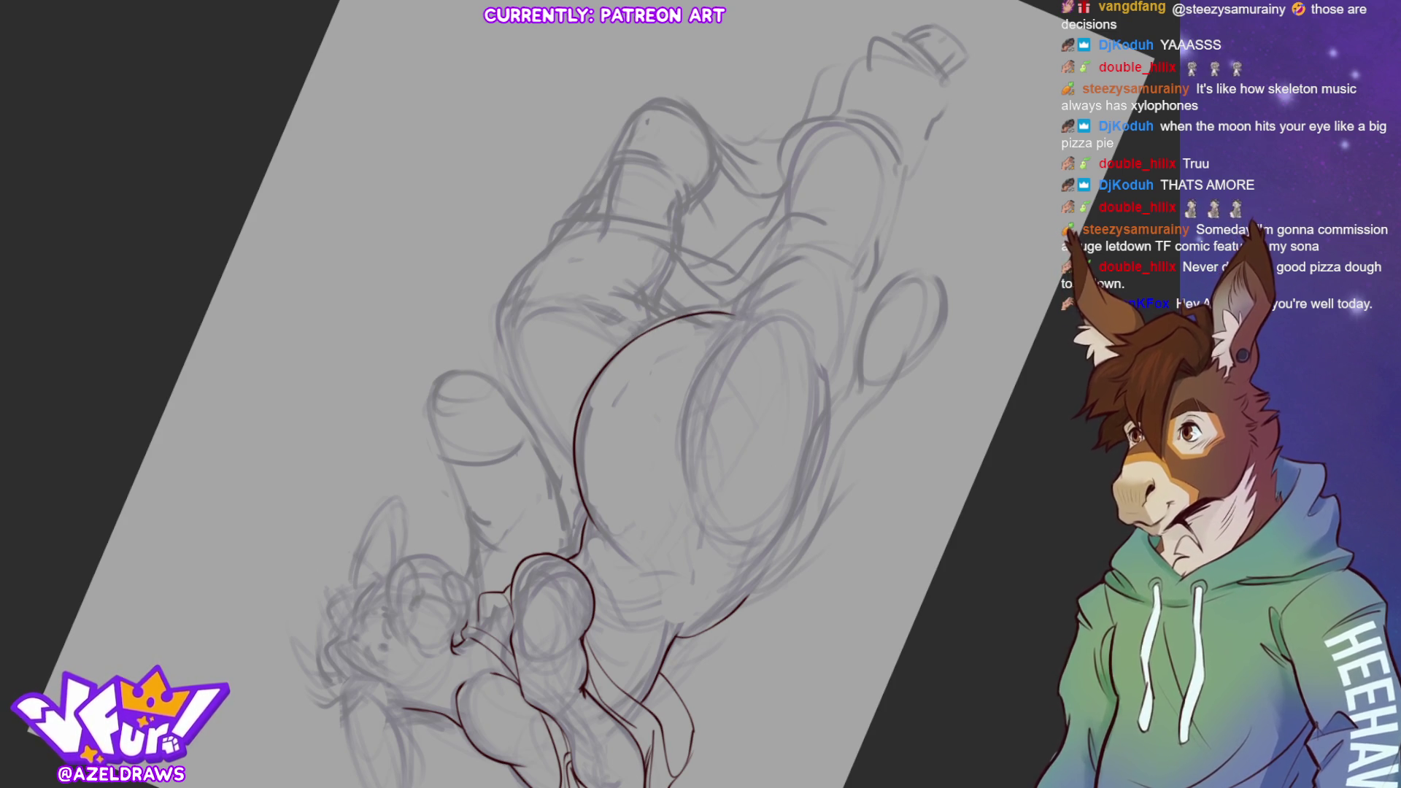
pyautogui.hotkey('ctrl', '0')
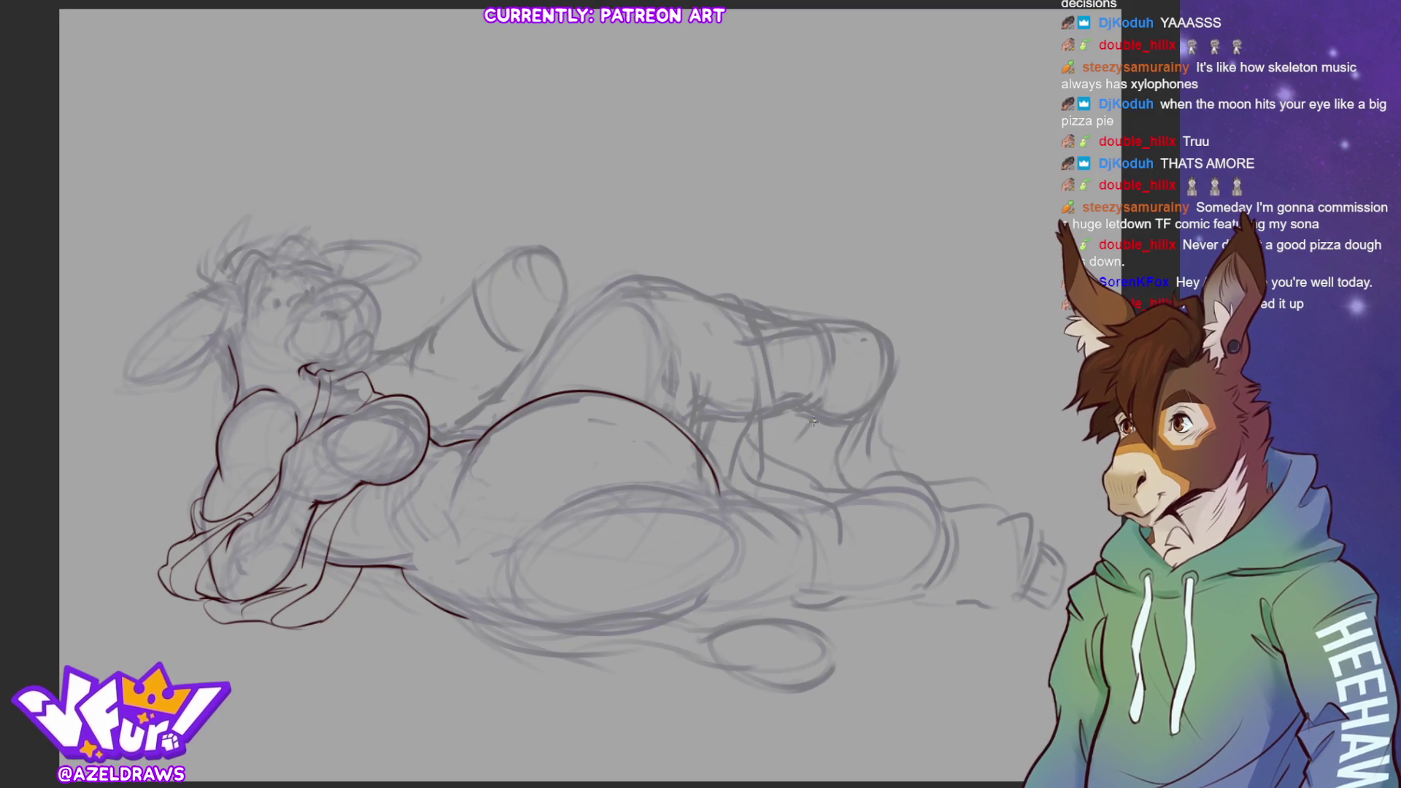
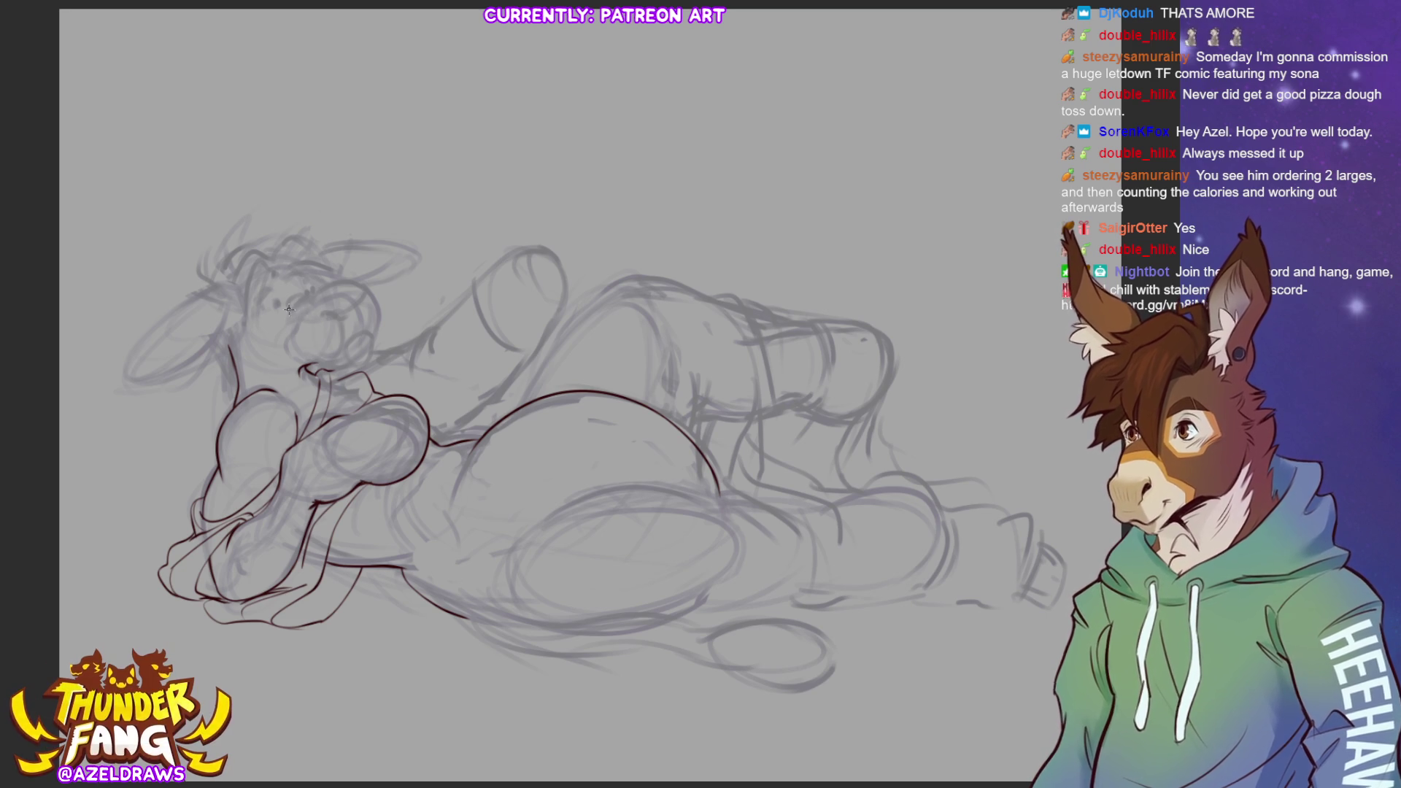
# Trace dark-brown lines over the head outline, the right side of the muzzle and the neck
pyautogui.moveTo(299, 303)
pyautogui.mouseDown()
pyautogui.moveTo(347, 279)
pyautogui.moveTo(367, 290)
pyautogui.mouseUp()
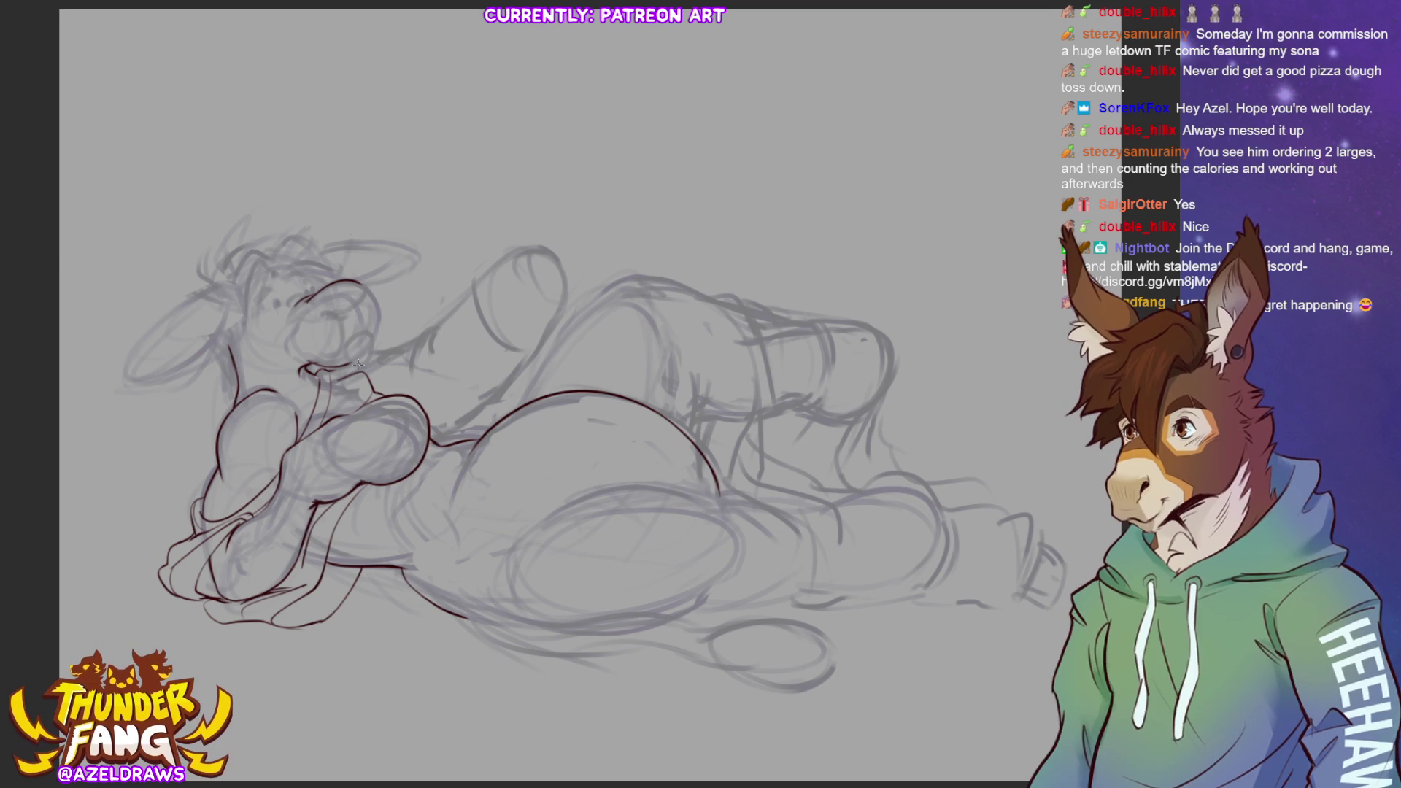
pyautogui.moveTo(365, 361); pyautogui.dragTo(373, 336)
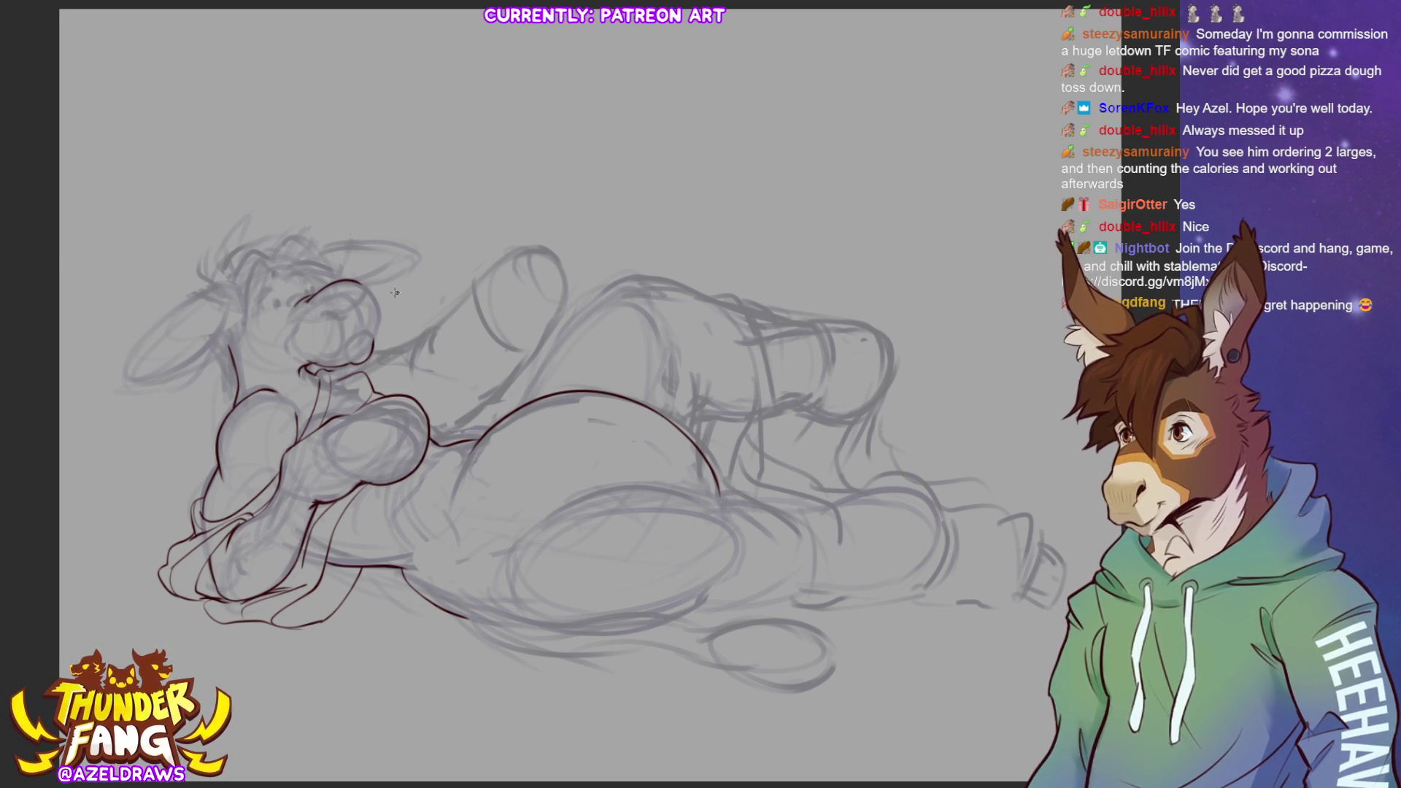
pyautogui.moveTo(359, 283)
pyautogui.mouseDown()
pyautogui.moveTo(380, 313)
pyautogui.moveTo(371, 349)
pyautogui.mouseUp()
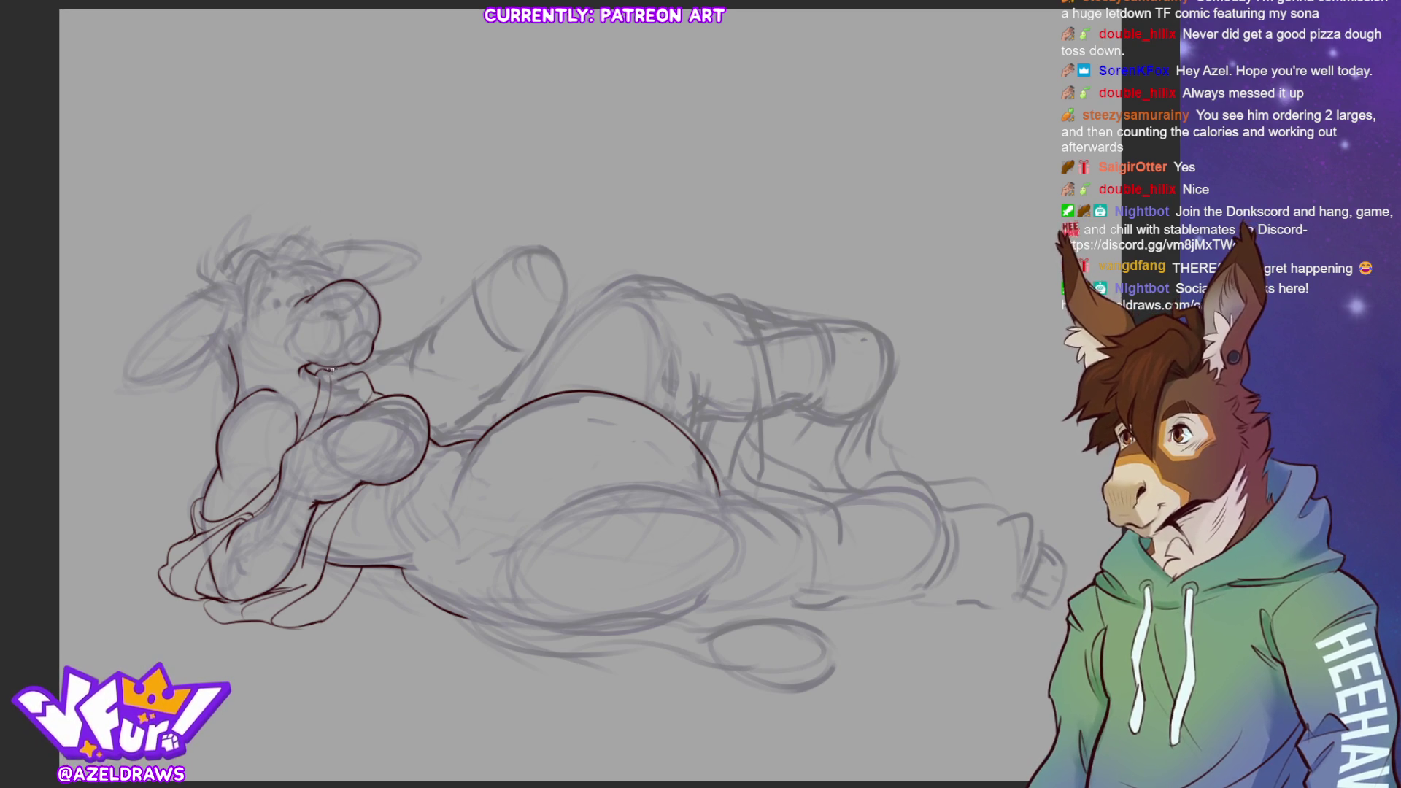
pyautogui.moveTo(374, 346)
pyautogui.mouseDown()
pyautogui.moveTo(414, 336)
pyautogui.moveTo(409, 368)
pyautogui.mouseUp()
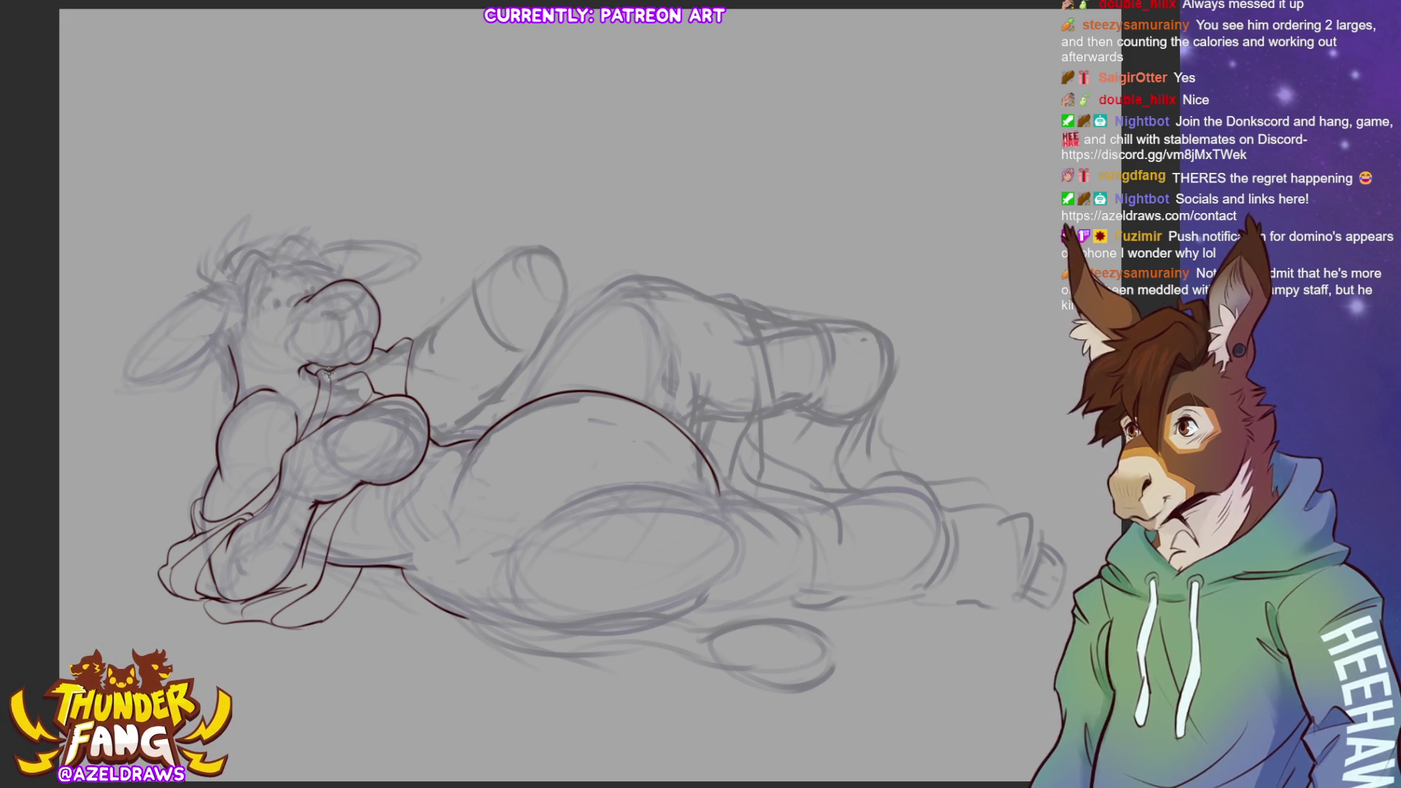
# Undo a stray neck stroke, then ink the raised knee outline and the chest contour
pyautogui.moveTo(410, 340)
pyautogui.mouseDown()
pyautogui.moveTo(504, 260)
pyautogui.moveTo(552, 249)
pyautogui.mouseUp()
pyautogui.hotkey('ctrl', 'z')
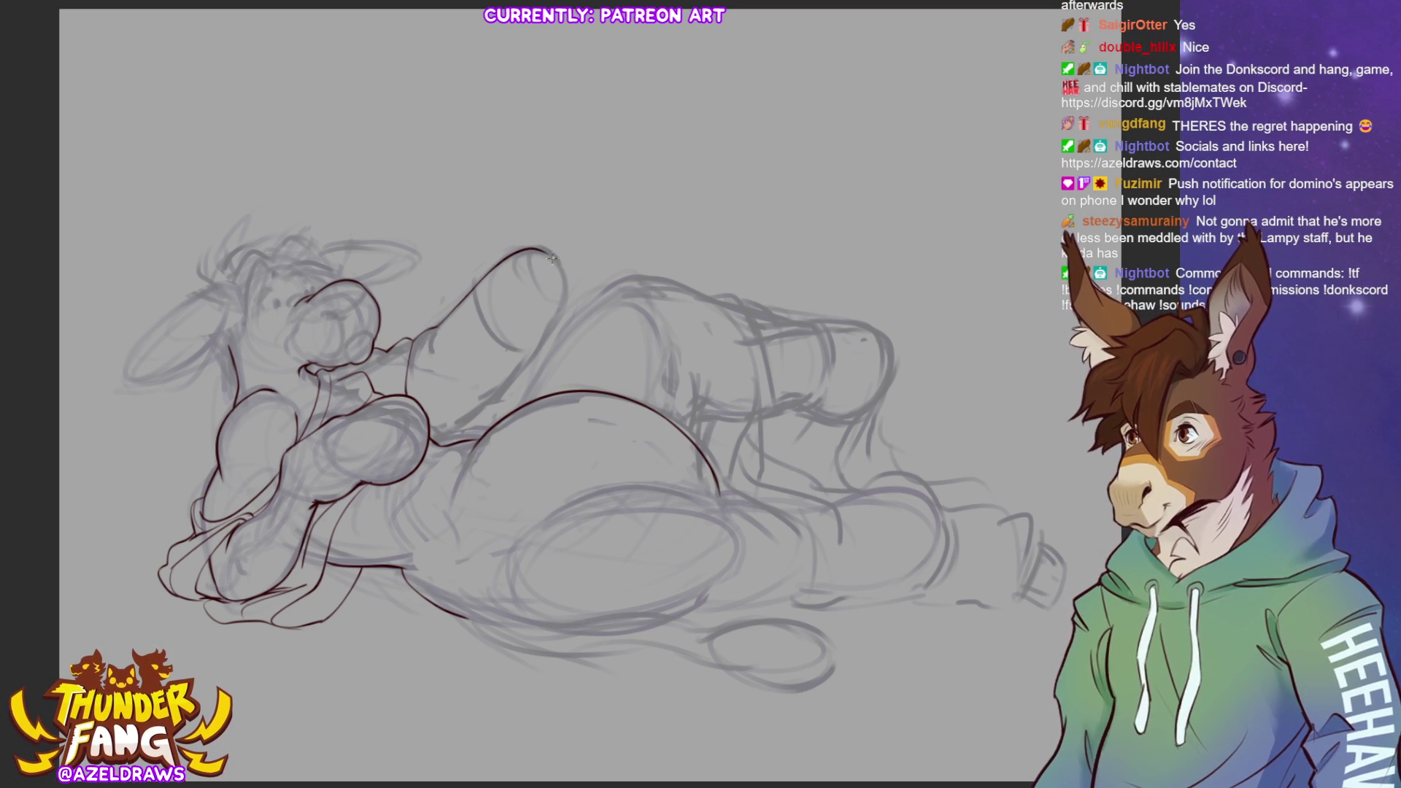
pyautogui.moveTo(544, 251)
pyautogui.mouseDown()
pyautogui.moveTo(566, 280)
pyautogui.moveTo(563, 310)
pyautogui.mouseUp()
pyautogui.moveTo(436, 448); pyautogui.dragTo(551, 323)
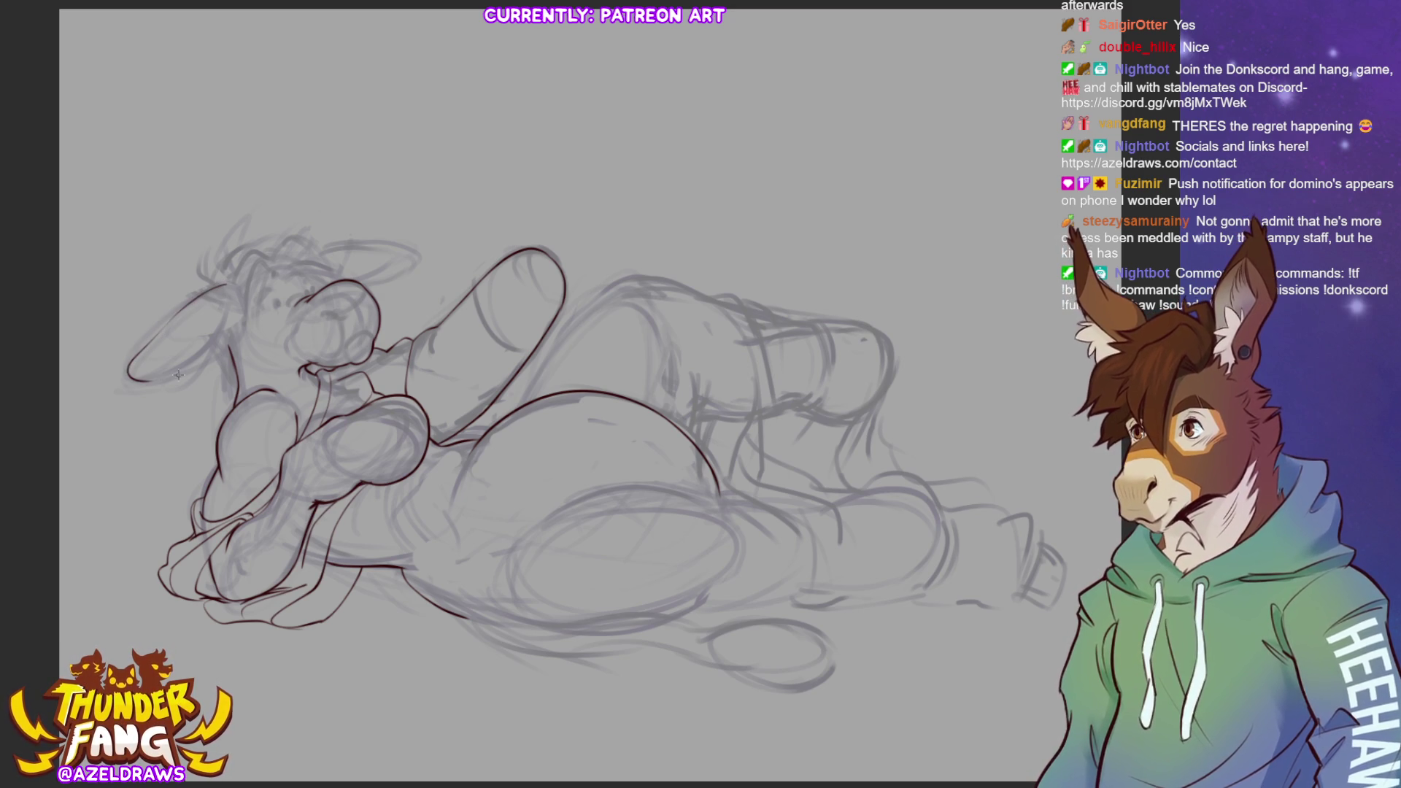
# Ink the floppy ear, top of the head, a short lower-body line, the raised leg edge and thigh
pyautogui.moveTo(214, 286)
pyautogui.mouseDown()
pyautogui.moveTo(133, 367)
pyautogui.moveTo(162, 378)
pyautogui.moveTo(223, 350)
pyautogui.moveTo(238, 309)
pyautogui.mouseUp()
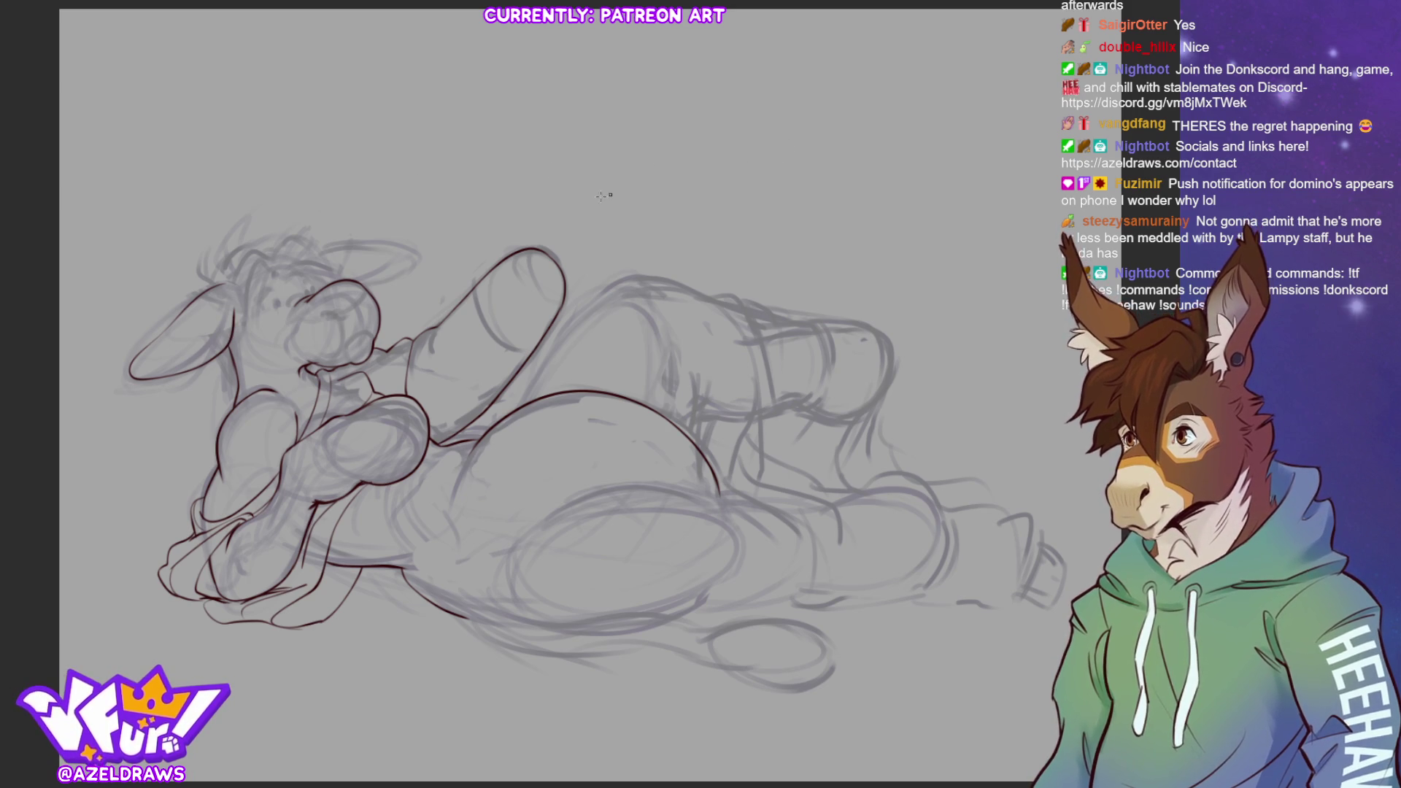
pyautogui.moveTo(316, 253)
pyautogui.mouseDown()
pyautogui.moveTo(418, 246)
pyautogui.moveTo(411, 270)
pyautogui.moveTo(360, 292)
pyautogui.mouseUp()
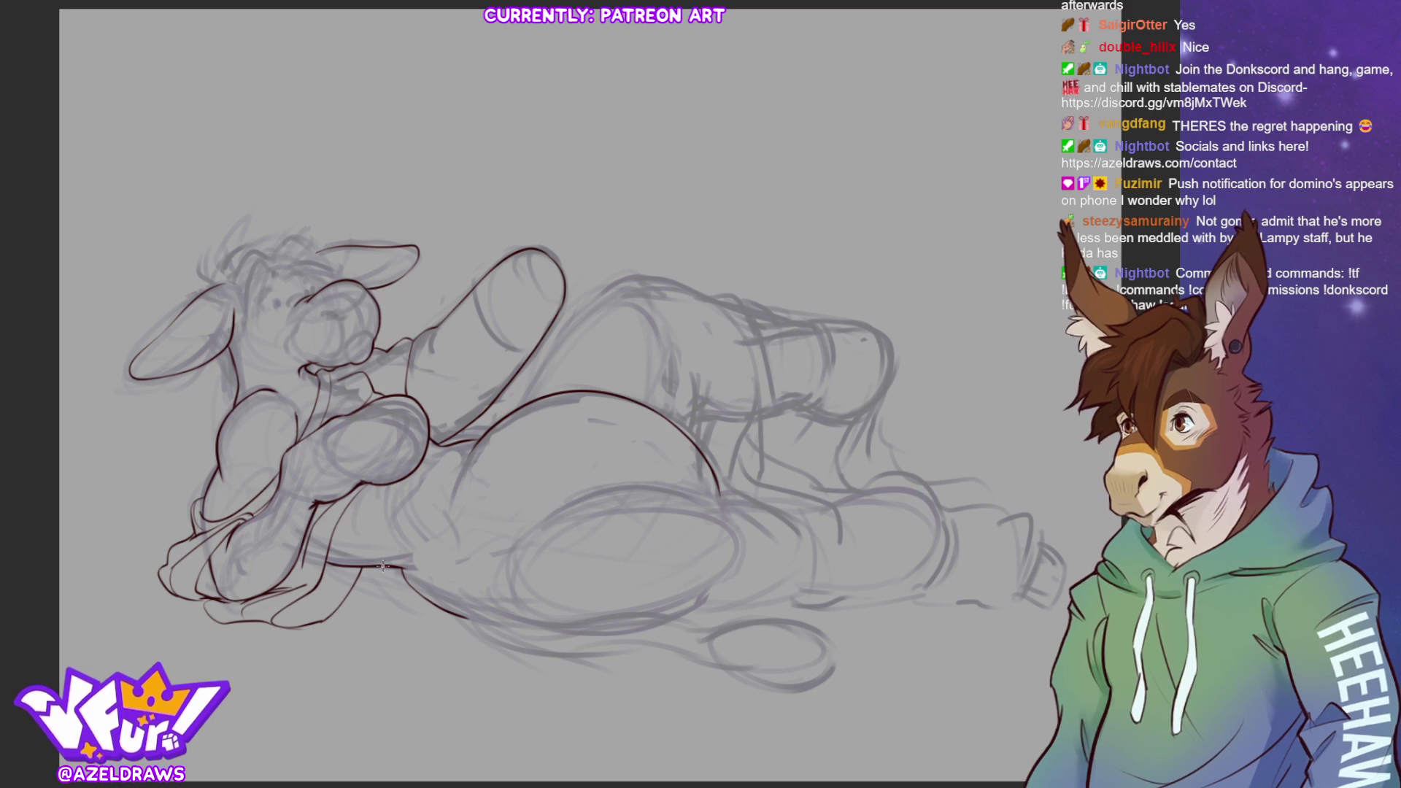
pyautogui.moveTo(383, 566); pyautogui.dragTo(414, 567)
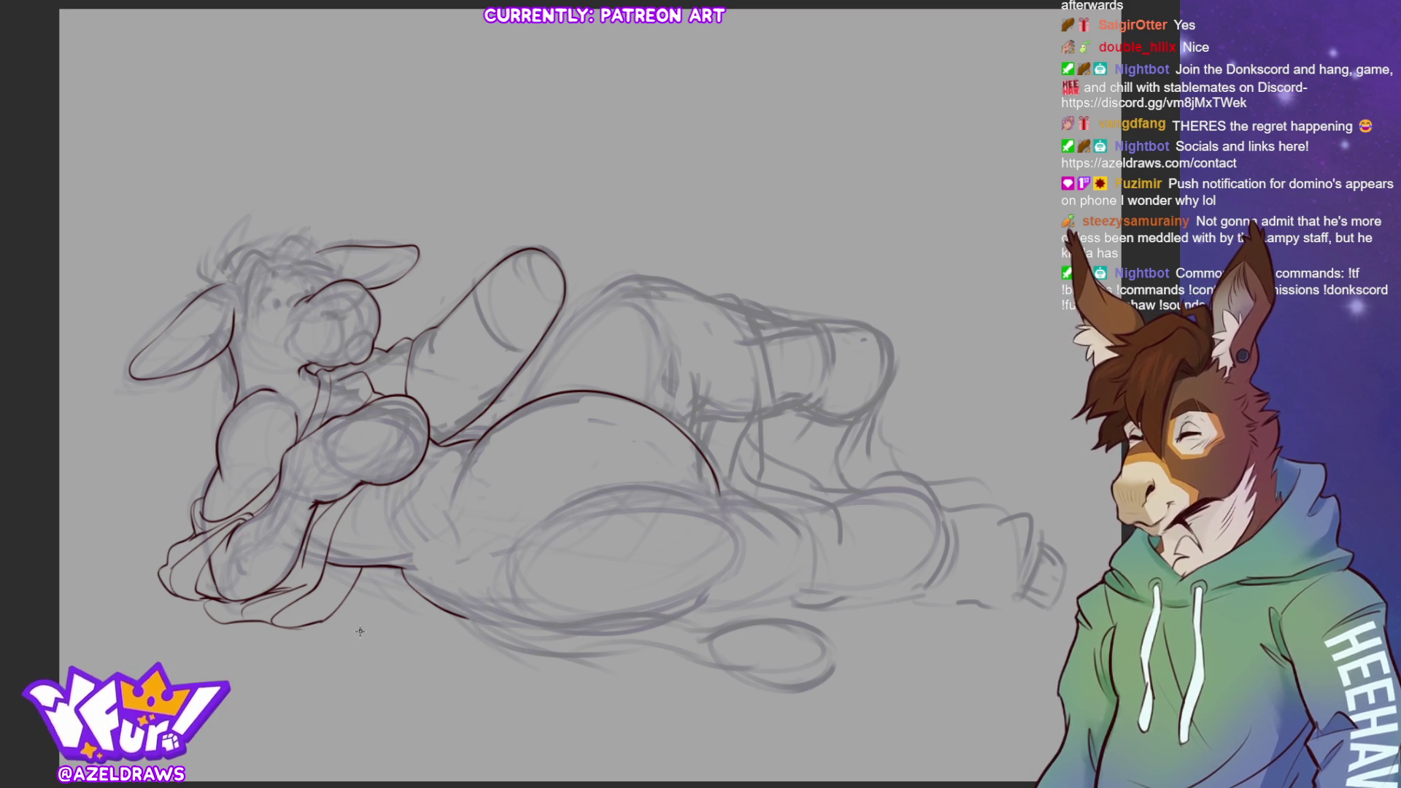
pyautogui.moveTo(518, 410)
pyautogui.mouseDown()
pyautogui.moveTo(597, 301)
pyautogui.moveTo(642, 280)
pyautogui.moveTo(746, 311)
pyautogui.mouseUp()
pyautogui.moveTo(699, 397)
pyautogui.mouseDown()
pyautogui.moveTo(701, 455)
pyautogui.moveTo(702, 416)
pyautogui.moveTo(702, 434)
pyautogui.moveTo(758, 413)
pyautogui.mouseUp()
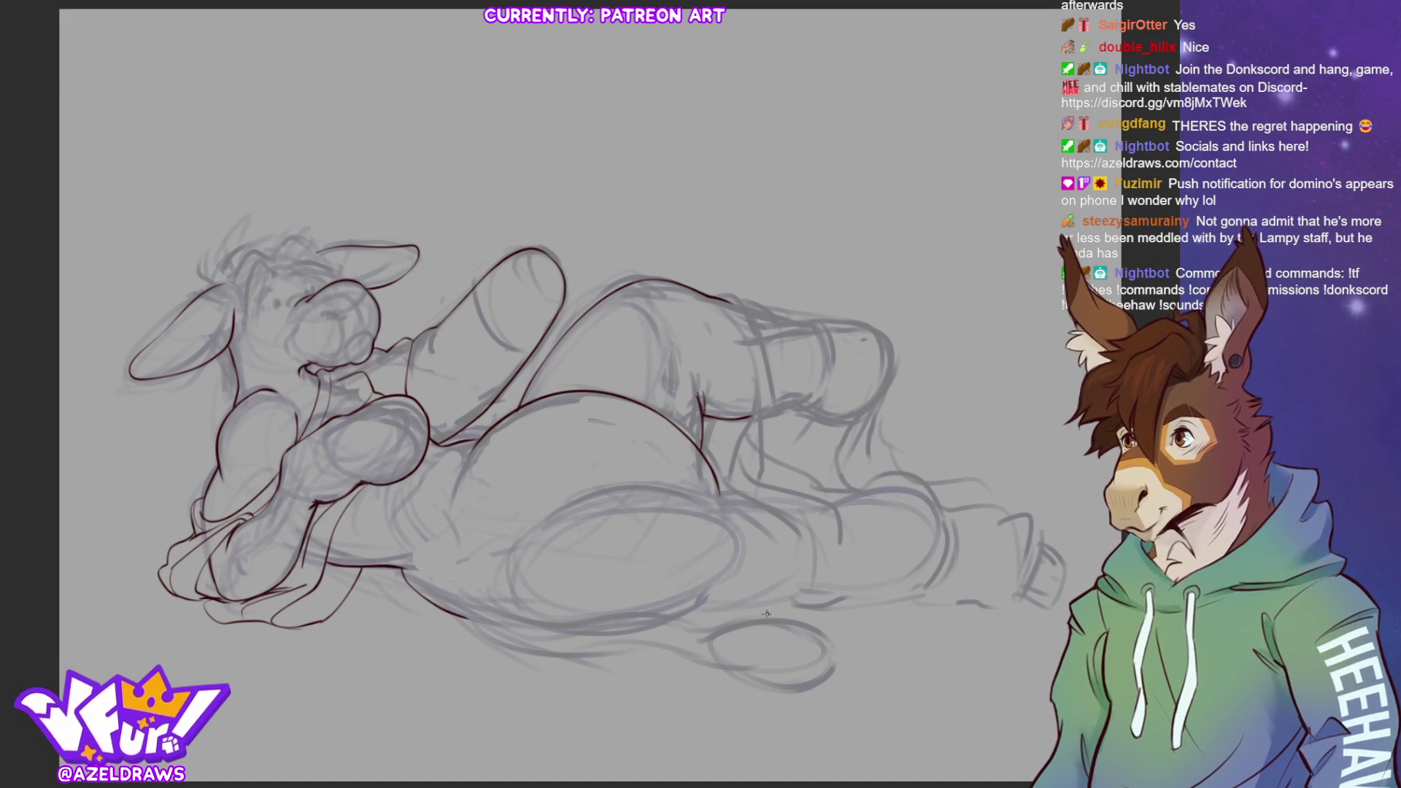
# Ink the upper thigh and lower leg, then undo, erase and redraw the faulty lower body line
pyautogui.moveTo(529, 514)
pyautogui.mouseDown()
pyautogui.moveTo(569, 489)
pyautogui.moveTo(662, 480)
pyautogui.moveTo(760, 518)
pyautogui.moveTo(737, 503)
pyautogui.moveTo(764, 501)
pyautogui.mouseUp()
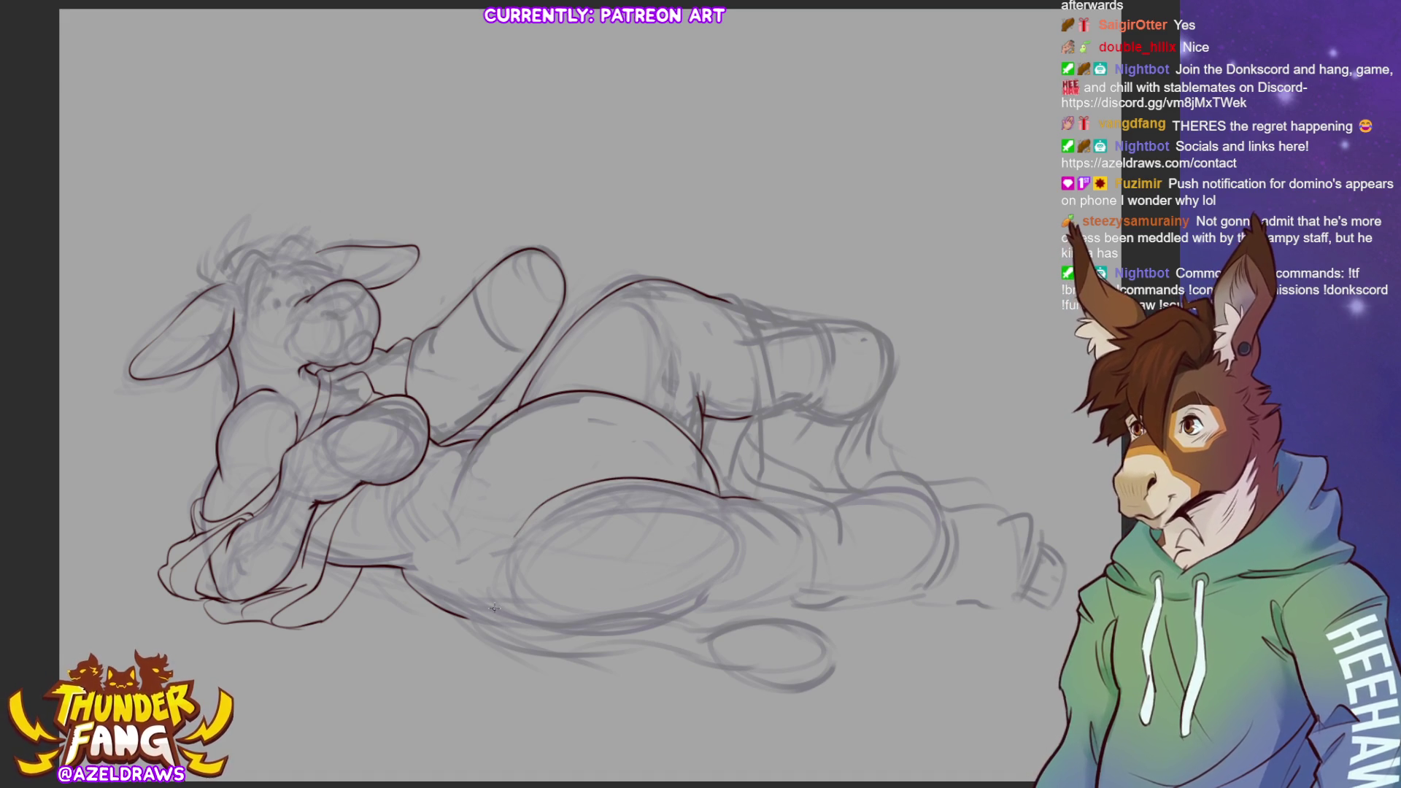
pyautogui.moveTo(555, 495)
pyautogui.mouseDown()
pyautogui.moveTo(511, 563)
pyautogui.moveTo(560, 615)
pyautogui.moveTo(606, 628)
pyautogui.moveTo(712, 607)
pyautogui.mouseUp()
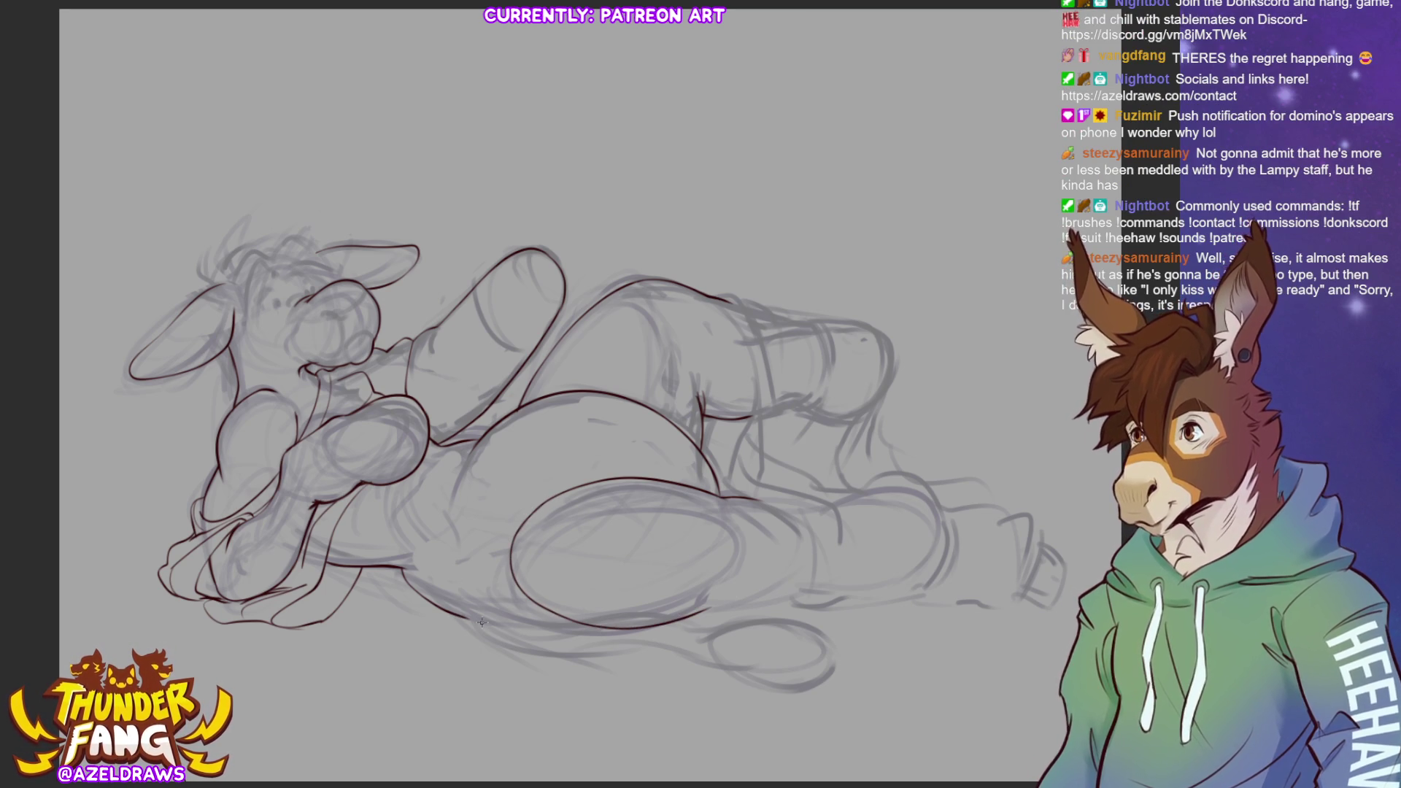
pyautogui.moveTo(481, 611)
pyautogui.mouseDown()
pyautogui.moveTo(541, 621)
pyautogui.moveTo(478, 628)
pyautogui.moveTo(529, 655)
pyautogui.moveTo(622, 649)
pyautogui.mouseUp()
pyautogui.moveTo(517, 613); pyautogui.dragTo(606, 636)
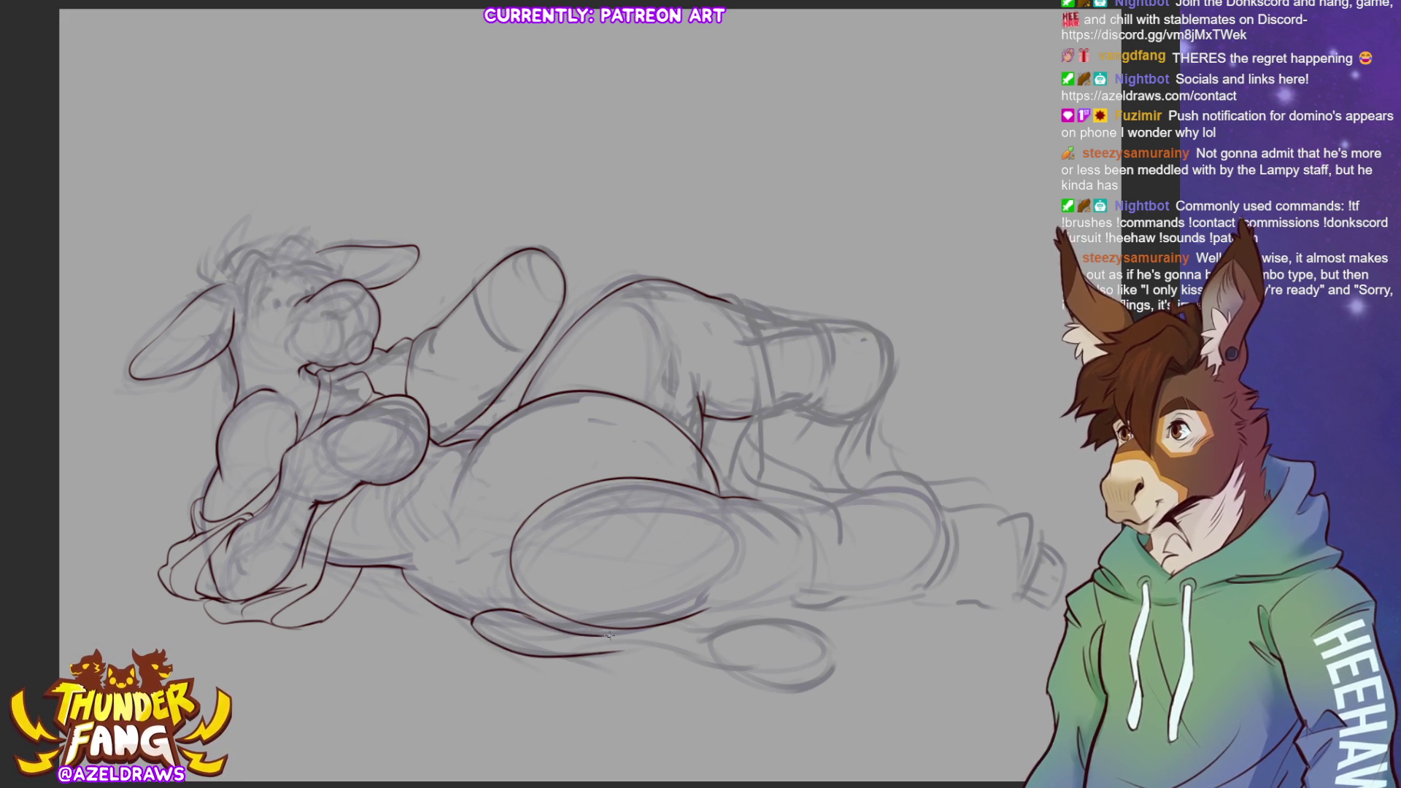
pyautogui.hotkey('ctrl', 'z')
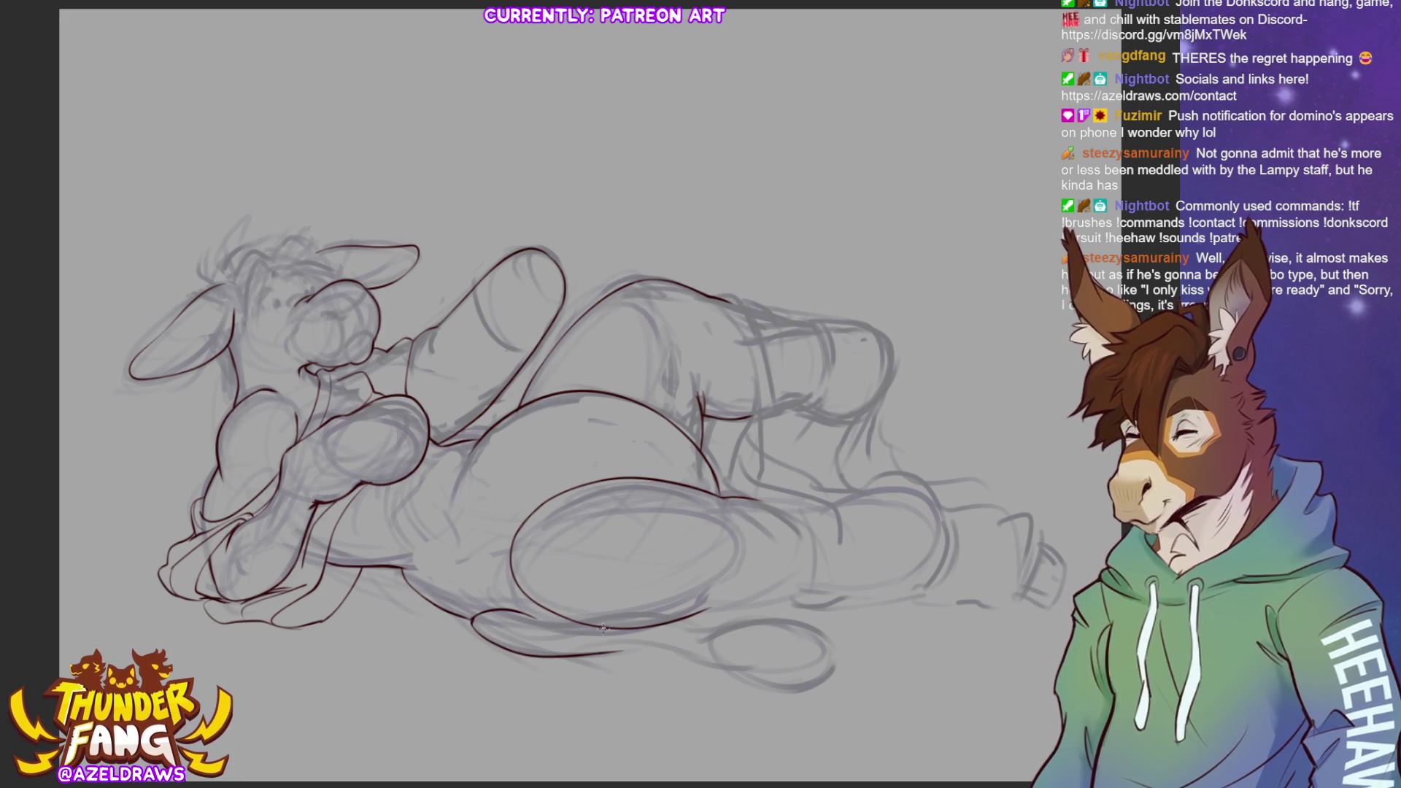
pyautogui.moveTo(565, 619); pyautogui.dragTo(676, 628)
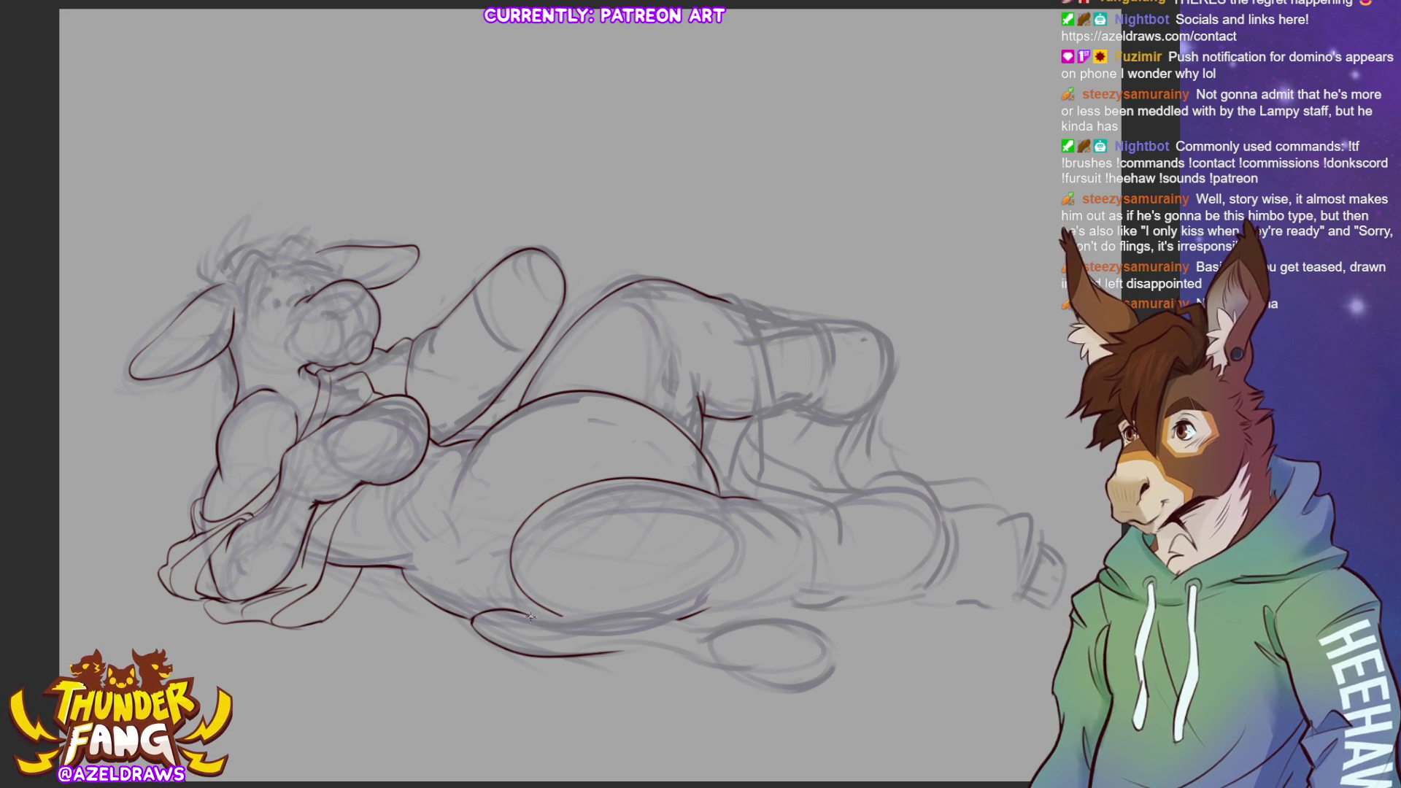
pyautogui.moveTo(531, 615); pyautogui.dragTo(698, 630)
# Ink the lower outline to the right, the tail's underside and base, and the belly underside
pyautogui.moveTo(606, 653)
pyautogui.mouseDown()
pyautogui.moveTo(675, 648)
pyautogui.moveTo(702, 664)
pyautogui.moveTo(733, 617)
pyautogui.moveTo(787, 611)
pyautogui.moveTo(819, 635)
pyautogui.mouseUp()
pyautogui.moveTo(702, 662)
pyautogui.mouseDown()
pyautogui.moveTo(744, 689)
pyautogui.moveTo(812, 676)
pyautogui.moveTo(830, 648)
pyautogui.moveTo(848, 662)
pyautogui.moveTo(806, 670)
pyautogui.mouseUp()
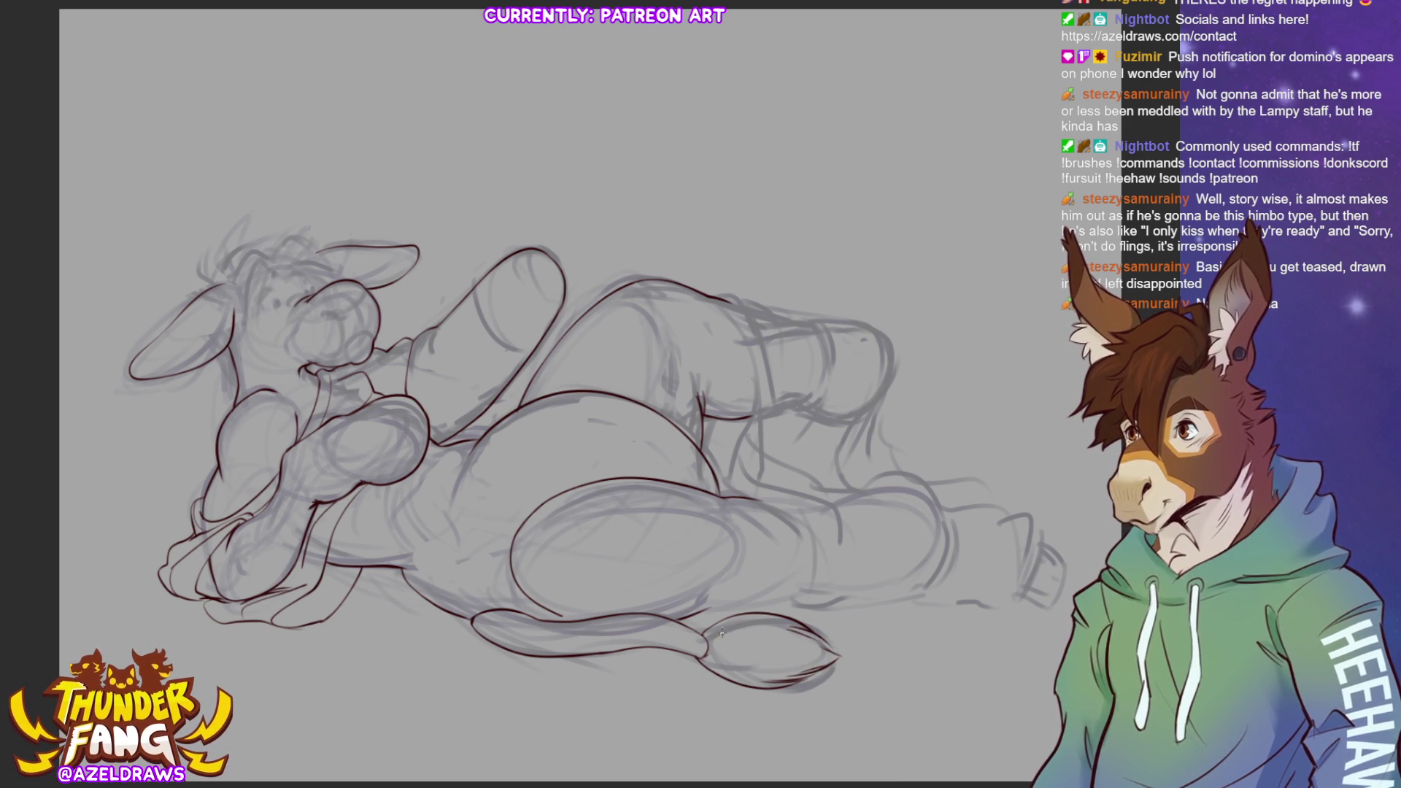
pyautogui.moveTo(719, 609)
pyautogui.mouseDown()
pyautogui.moveTo(701, 636)
pyautogui.moveTo(717, 618)
pyautogui.mouseUp()
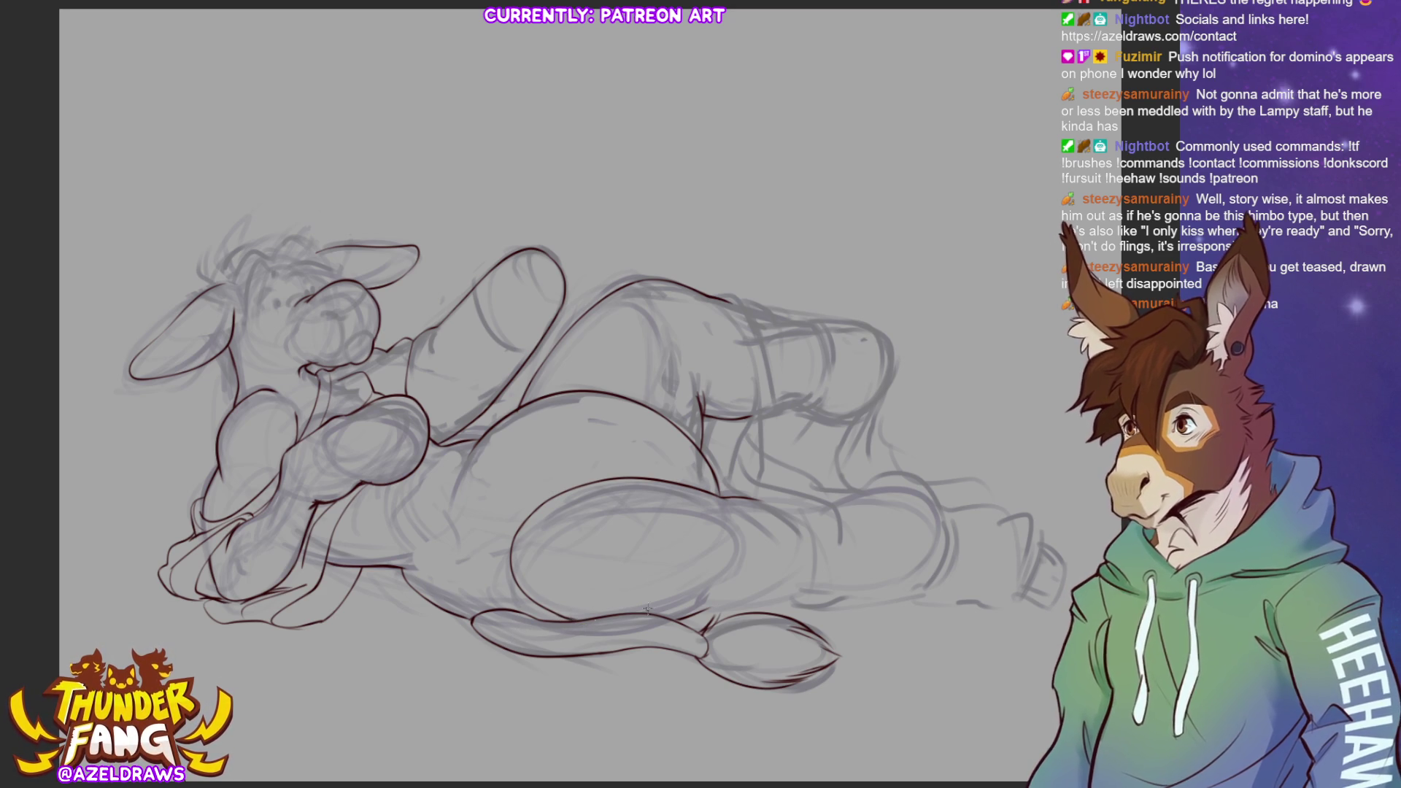
pyautogui.moveTo(686, 617); pyautogui.dragTo(793, 590)
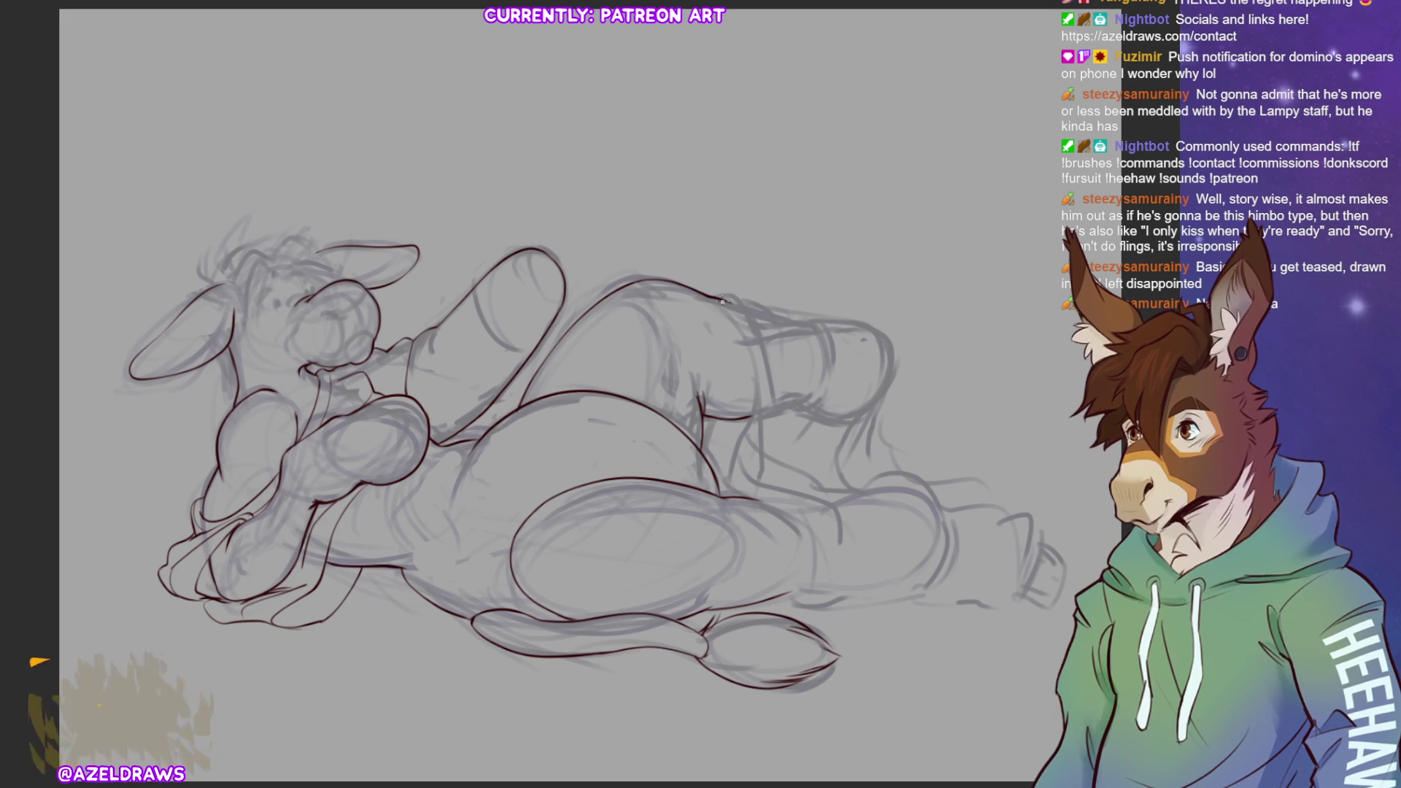
# Ink the curve around the thigh and the belly outline, redoing one bad stroke
pyautogui.moveTo(724, 299)
pyautogui.mouseDown()
pyautogui.moveTo(754, 405)
pyautogui.moveTo(725, 495)
pyautogui.moveTo(762, 502)
pyautogui.moveTo(802, 536)
pyautogui.moveTo(784, 599)
pyautogui.mouseUp()
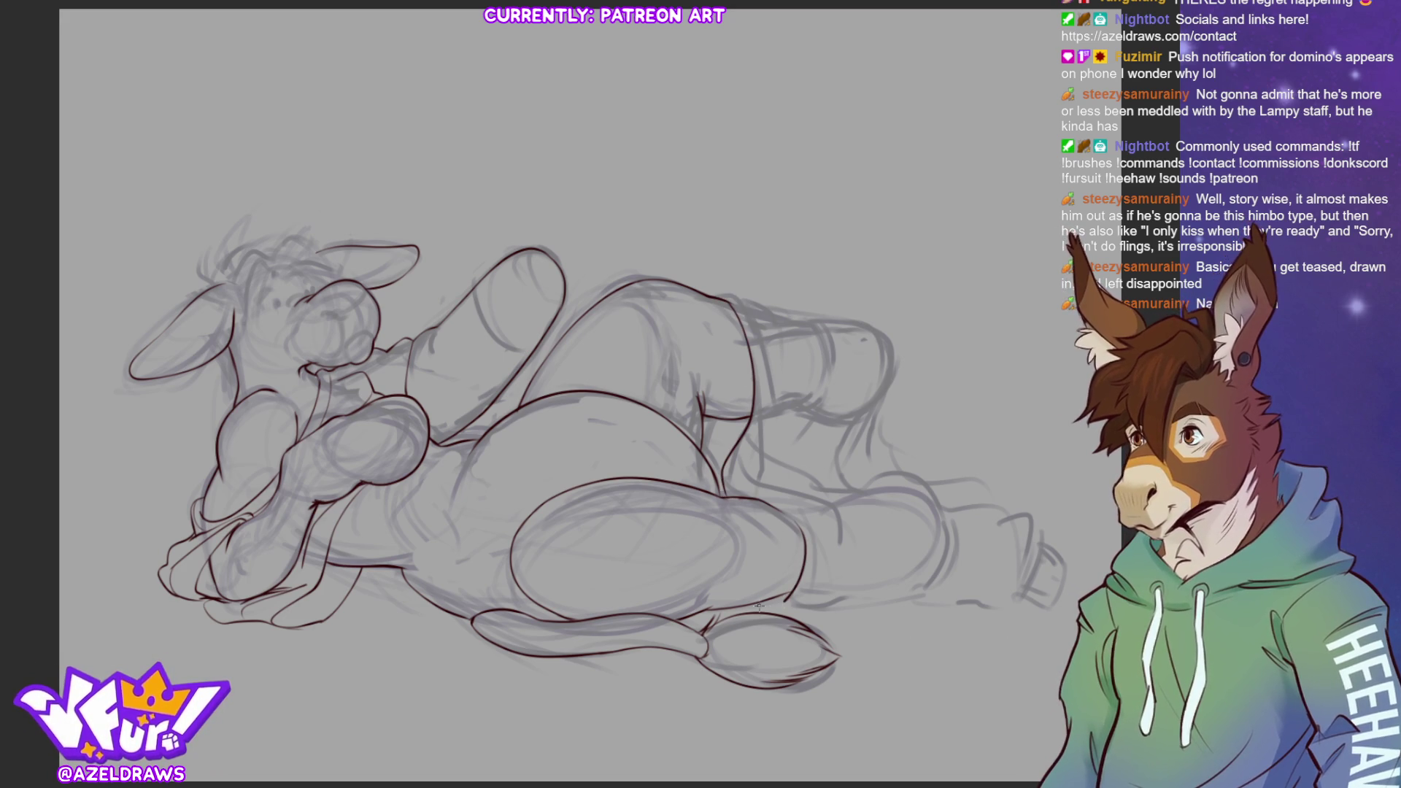
pyautogui.moveTo(752, 487)
pyautogui.mouseDown()
pyautogui.moveTo(823, 493)
pyautogui.moveTo(838, 556)
pyautogui.mouseUp()
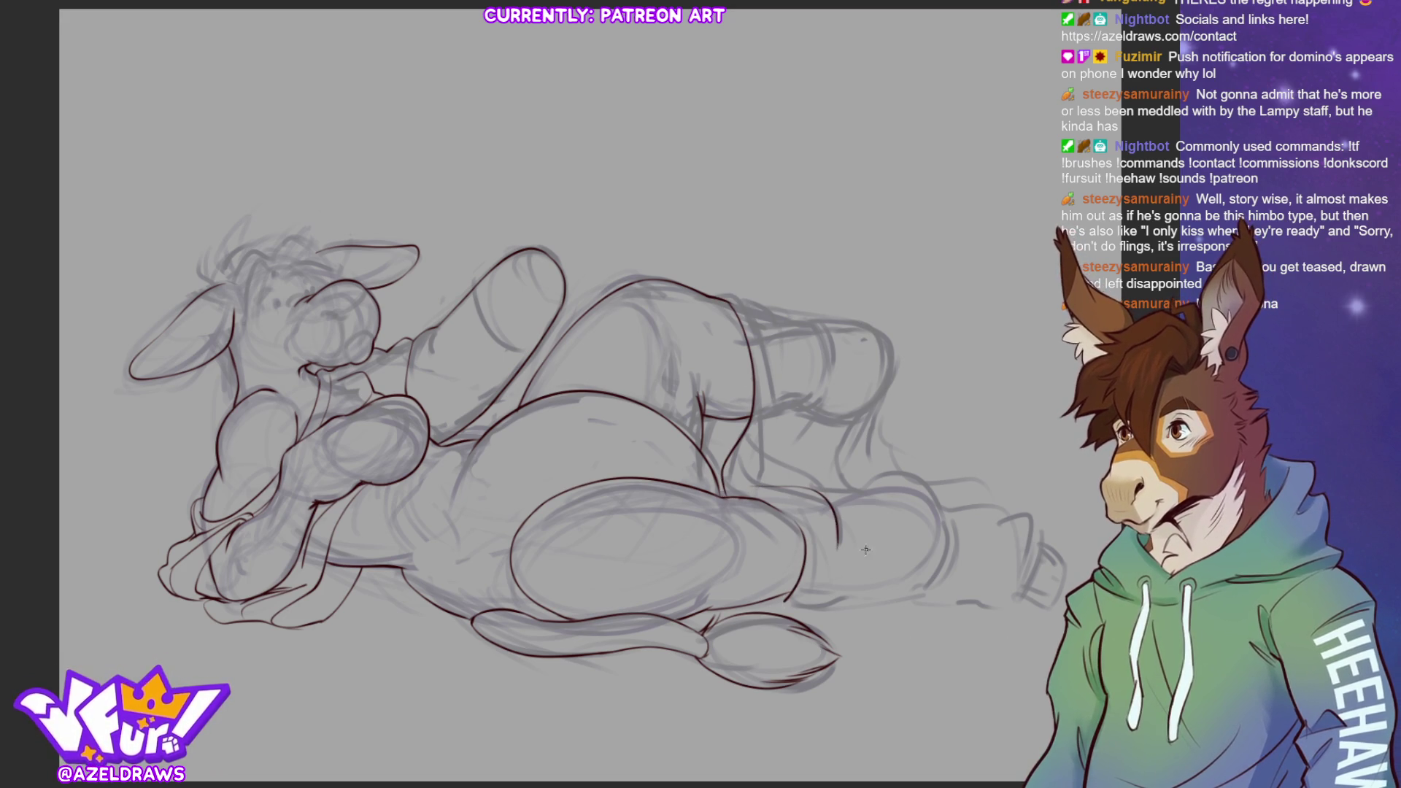
pyautogui.hotkey('ctrl', 'z')
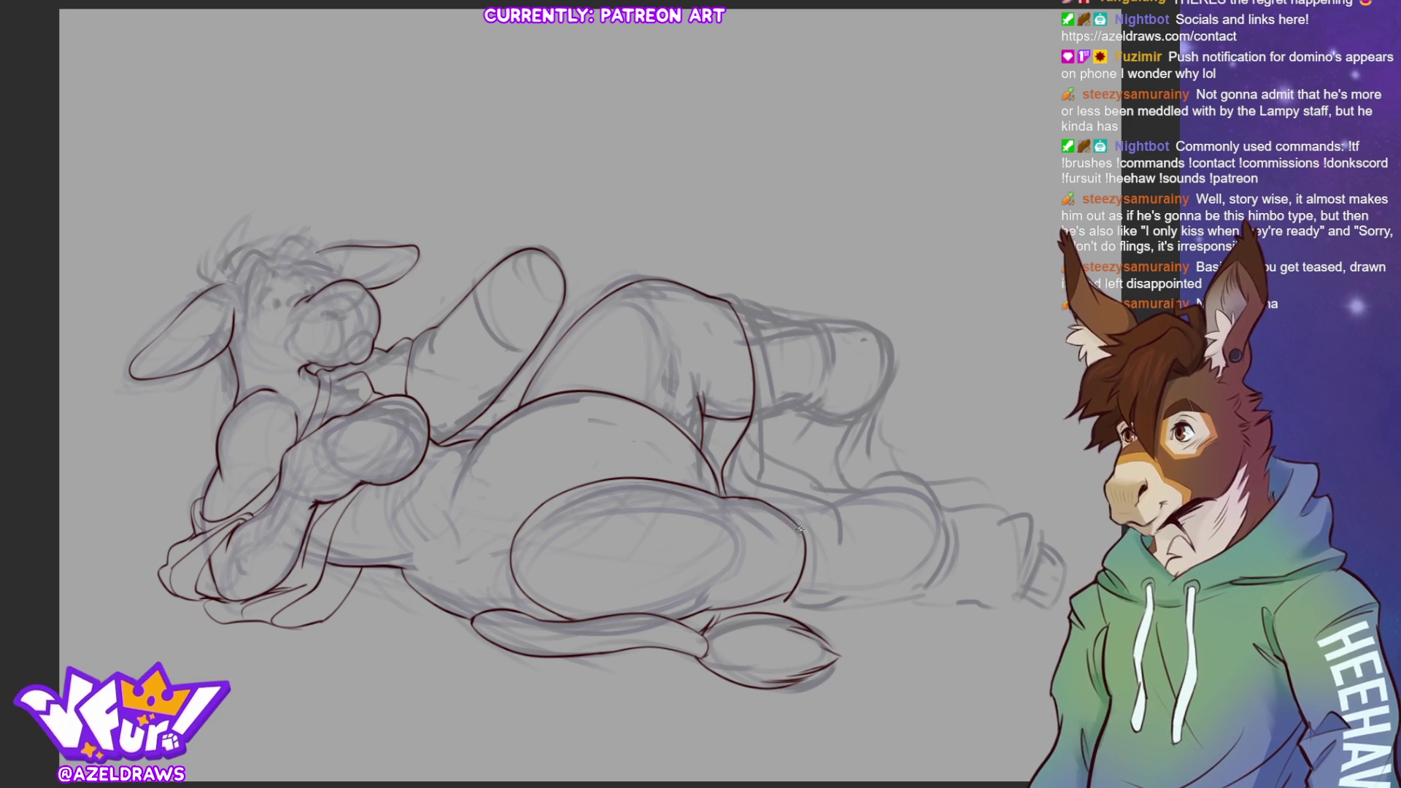
pyautogui.moveTo(733, 496); pyautogui.dragTo(829, 504)
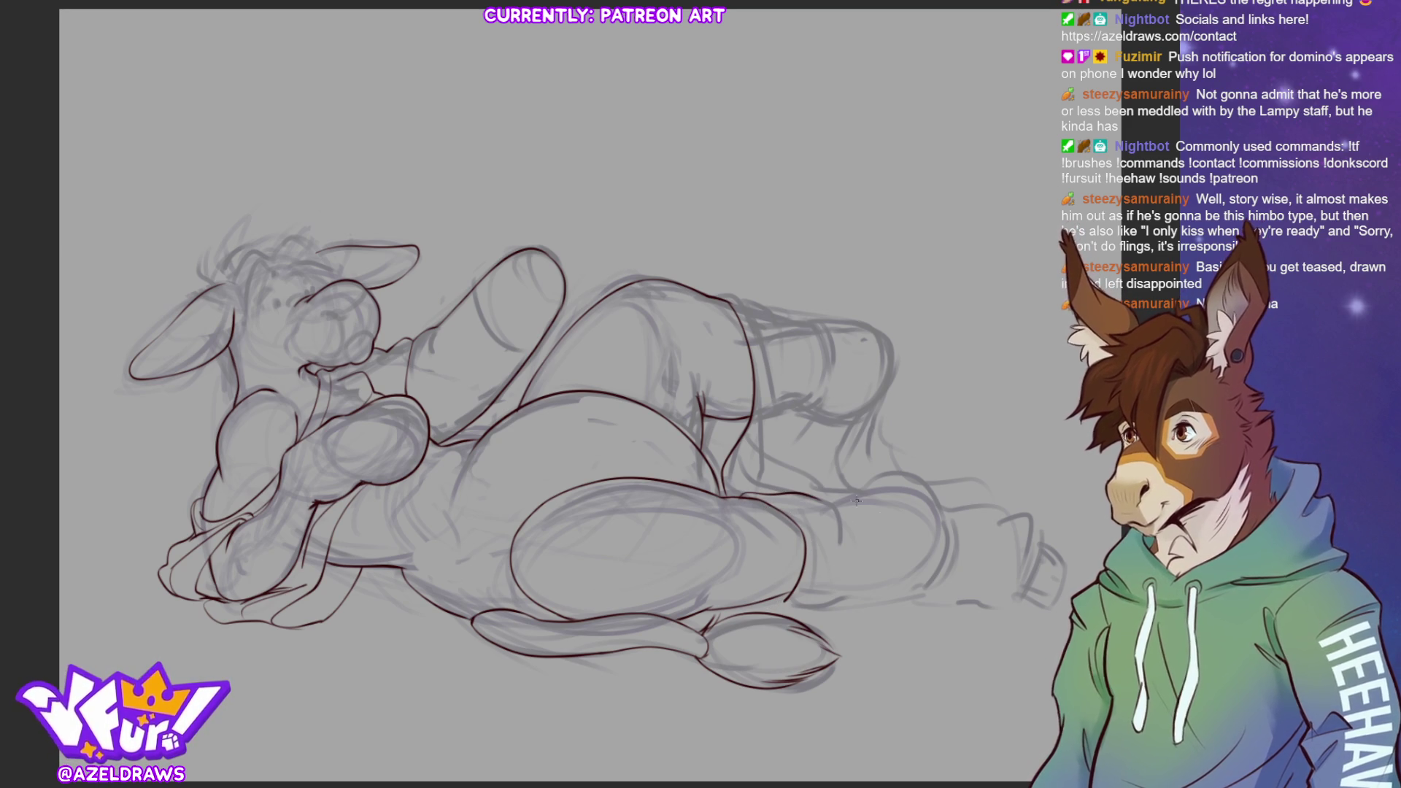
pyautogui.moveTo(815, 497)
pyautogui.mouseDown()
pyautogui.moveTo(837, 508)
pyautogui.moveTo(883, 479)
pyautogui.moveTo(946, 515)
pyautogui.moveTo(904, 590)
pyautogui.mouseUp()
# Ink the knee's right edge, the curve over the knee and the lower leg's bottom outline
pyautogui.moveTo(940, 506); pyautogui.dragTo(952, 572)
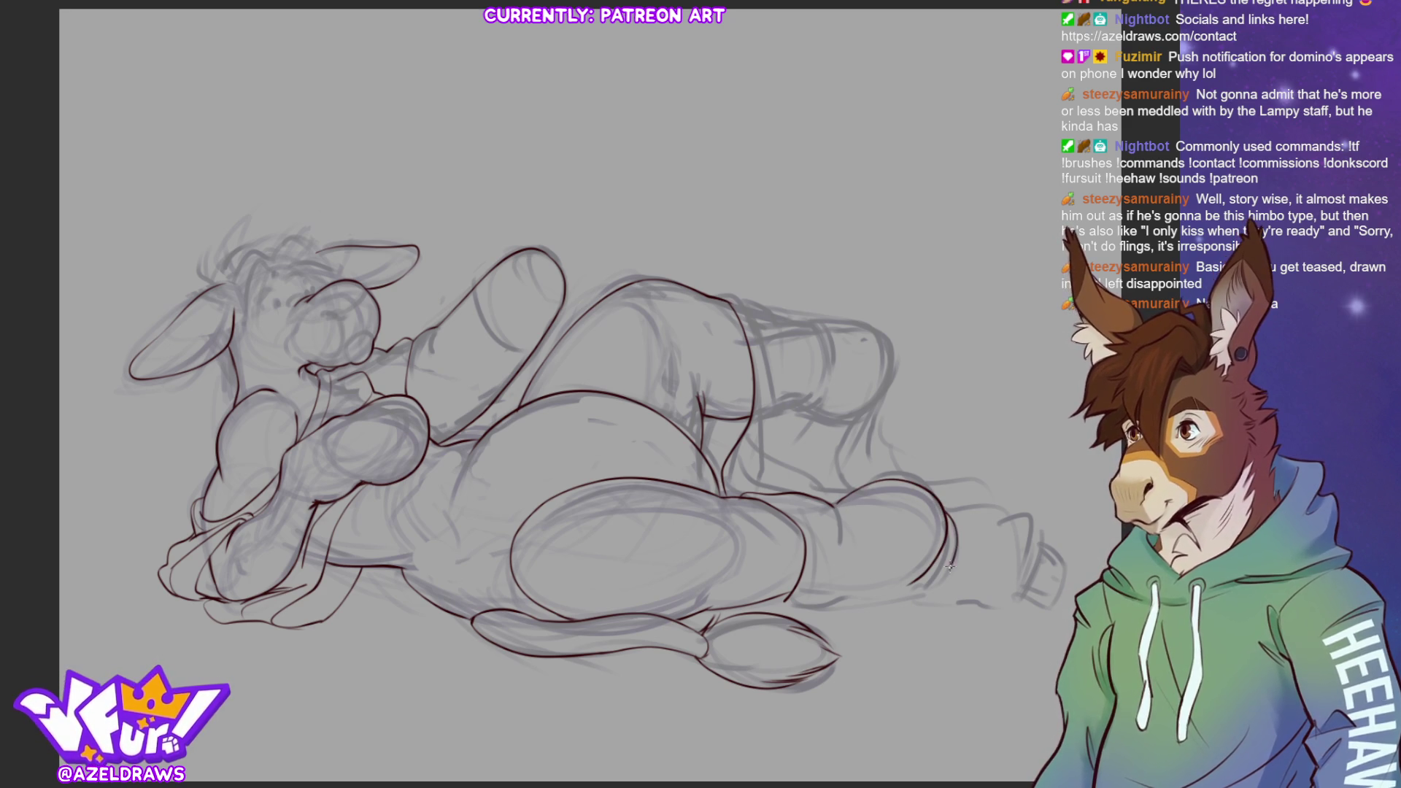
pyautogui.moveTo(950, 524); pyautogui.dragTo(953, 569)
pyautogui.hotkey('ctrl', 'z')
pyautogui.moveTo(943, 511); pyautogui.dragTo(952, 570)
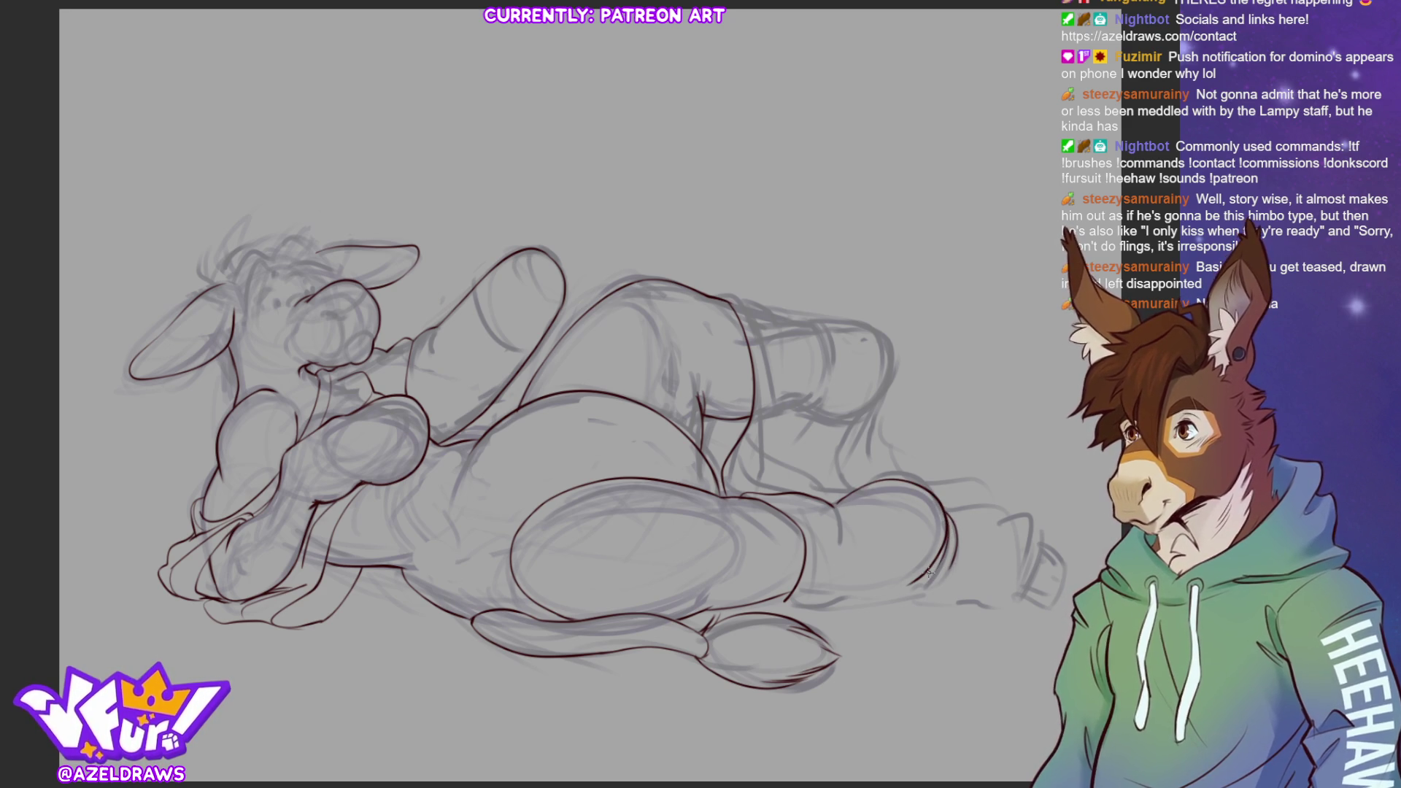
pyautogui.moveTo(948, 515)
pyautogui.mouseDown()
pyautogui.moveTo(986, 503)
pyautogui.moveTo(1039, 538)
pyautogui.mouseUp()
pyautogui.moveTo(894, 598)
pyautogui.mouseDown()
pyautogui.moveTo(1001, 611)
pyautogui.moveTo(1045, 538)
pyautogui.mouseUp()
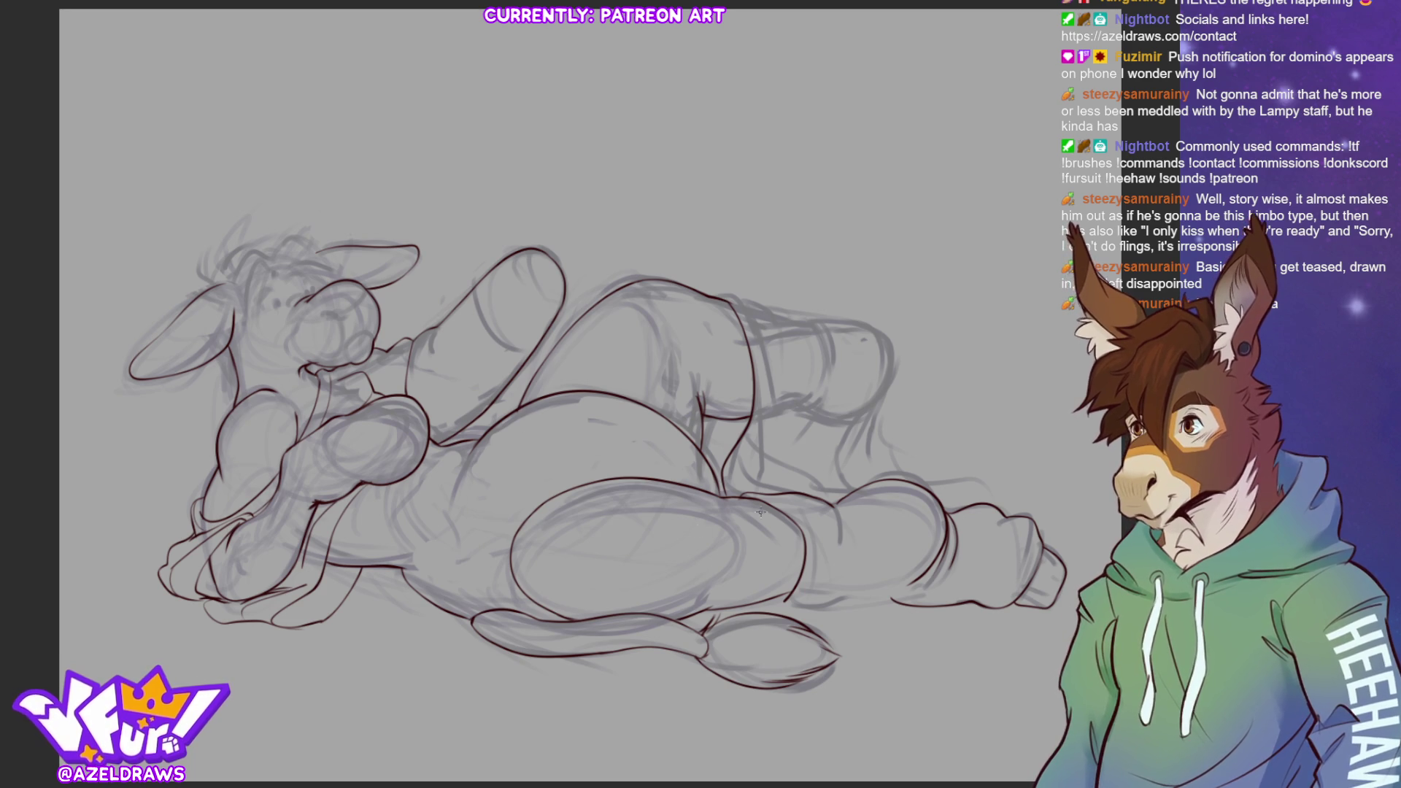
# Ink the back and haunch outline plus short strokes along the waist
pyautogui.moveTo(713, 298); pyautogui.dragTo(879, 467)
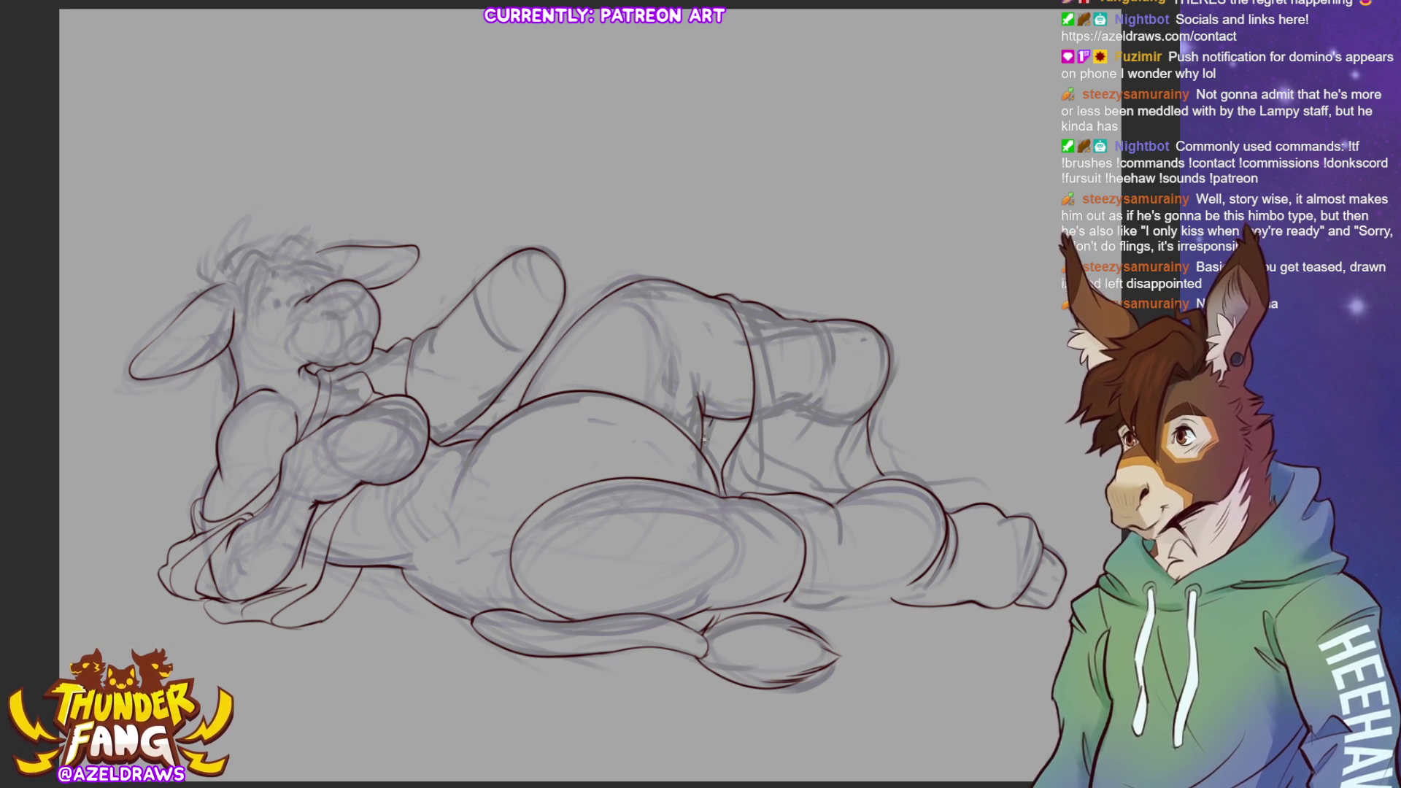
pyautogui.moveTo(709, 431); pyautogui.dragTo(701, 458)
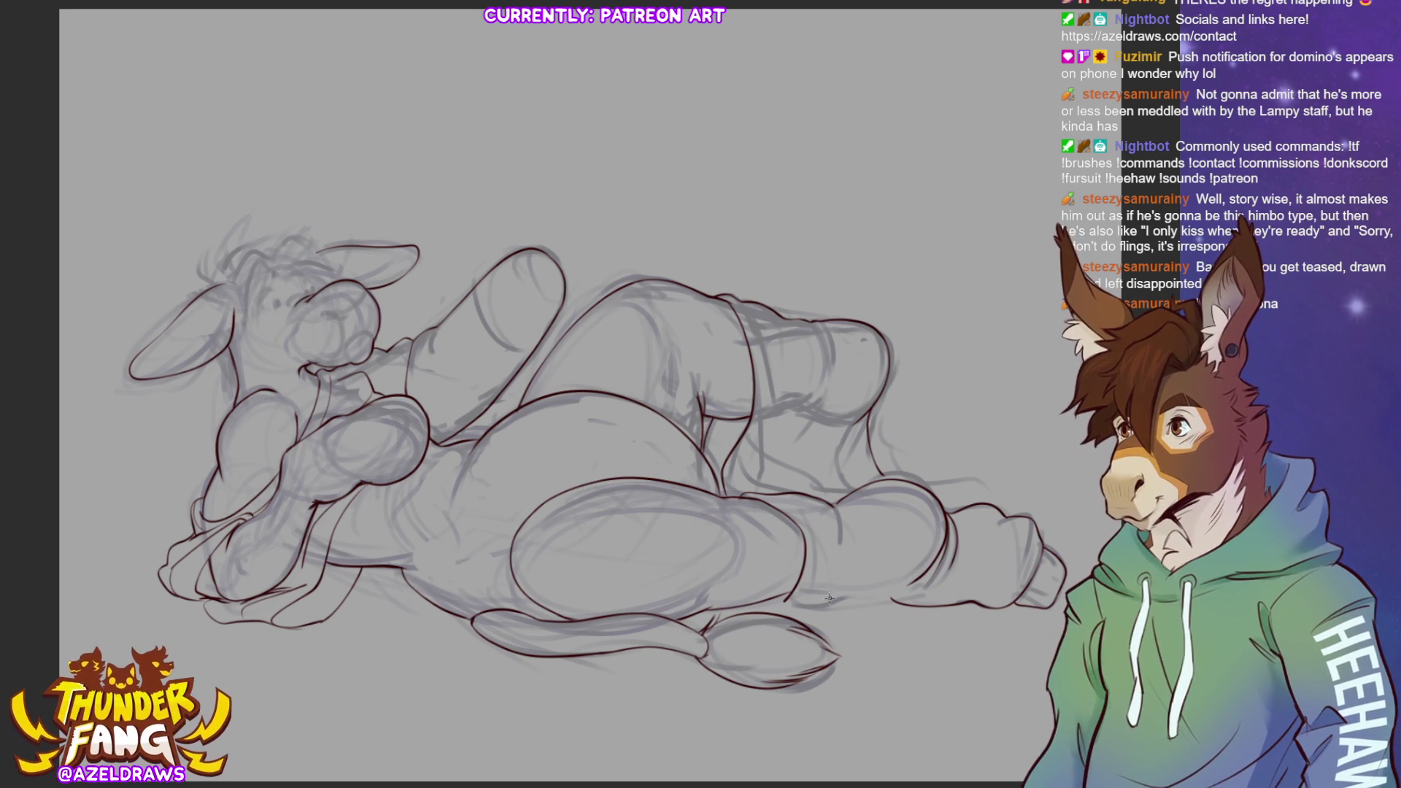
pyautogui.moveTo(711, 416); pyautogui.dragTo(705, 456)
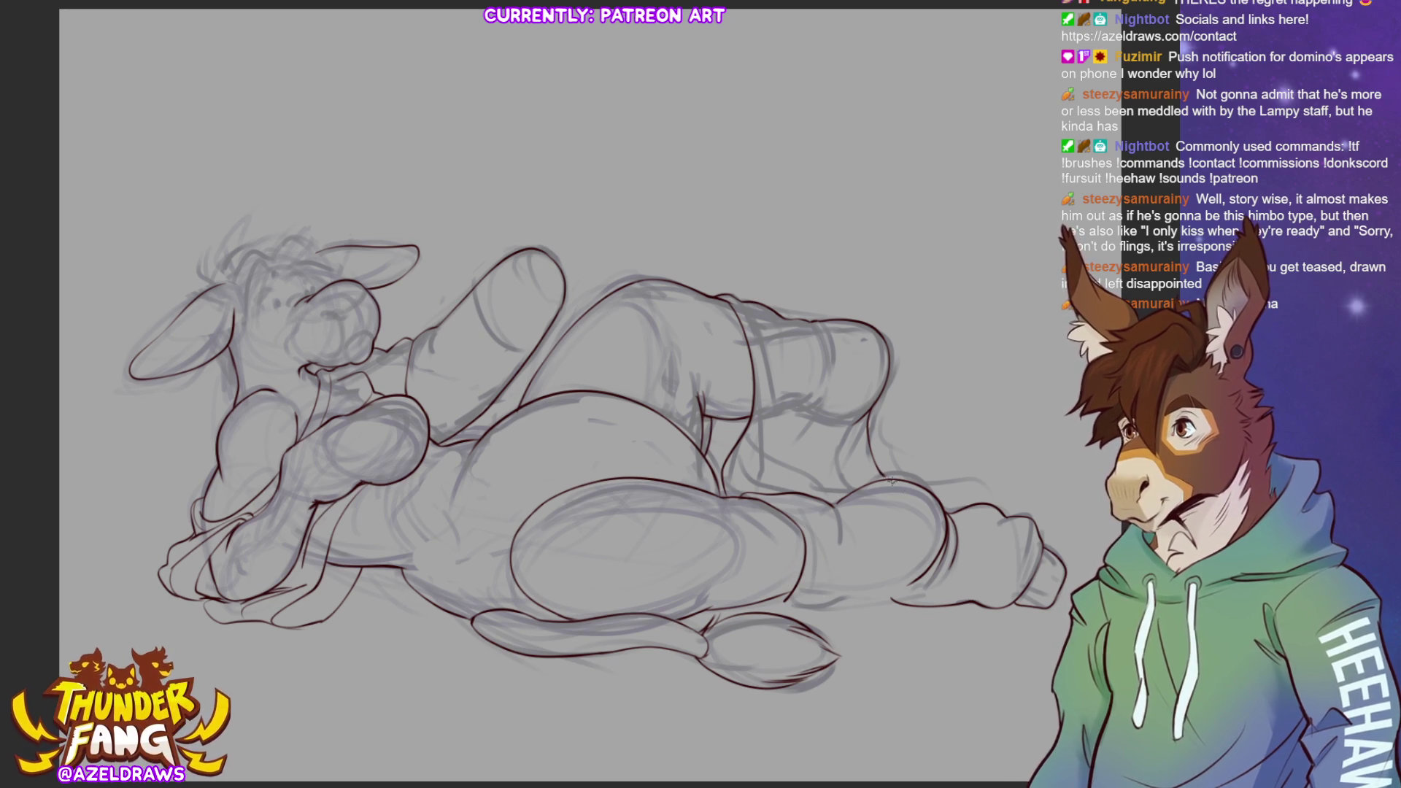
# Ink the top edge of the foot and redo the gap in the leg's bottom outline
pyautogui.moveTo(885, 475); pyautogui.dragTo(994, 503)
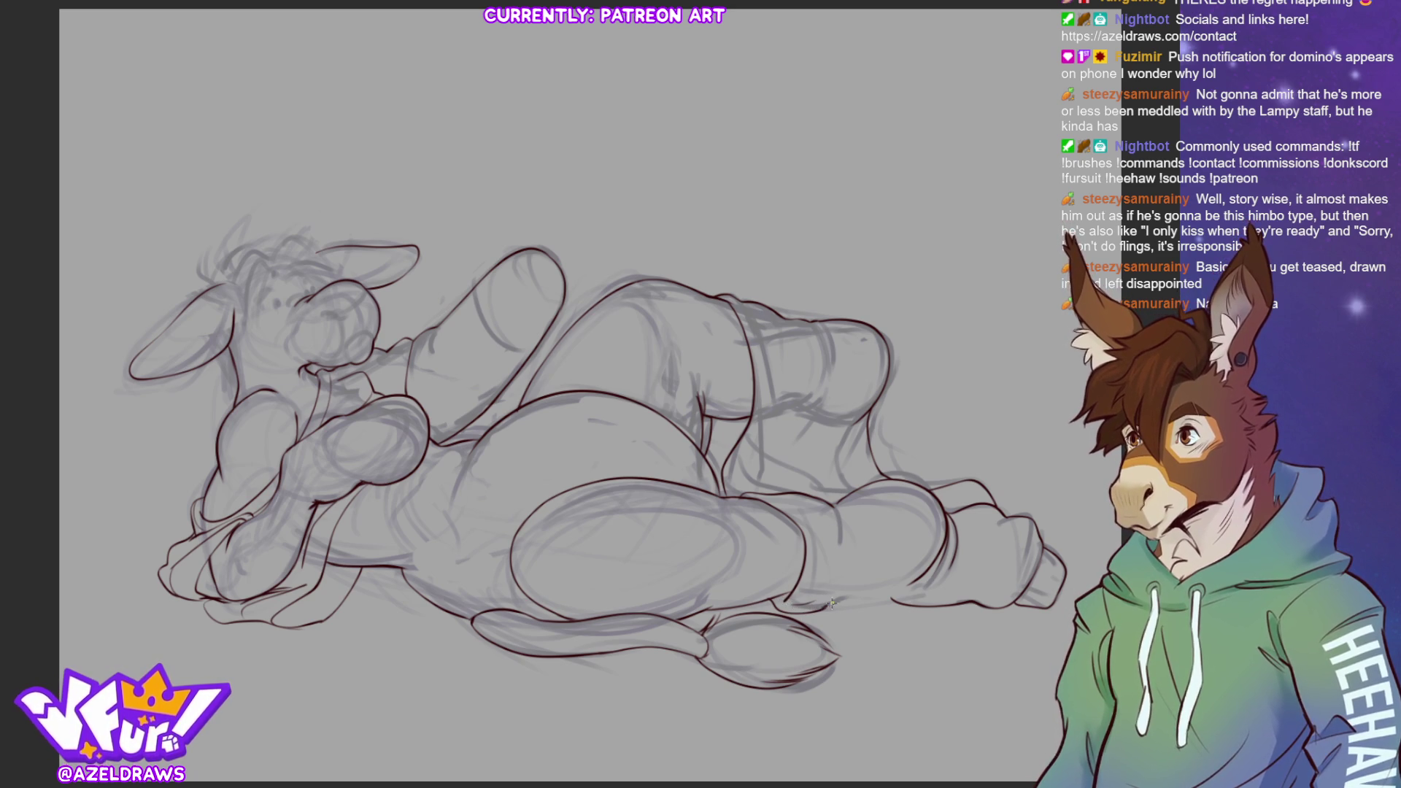
pyautogui.moveTo(829, 607); pyautogui.dragTo(897, 598)
pyautogui.hotkey('ctrl', 'z')
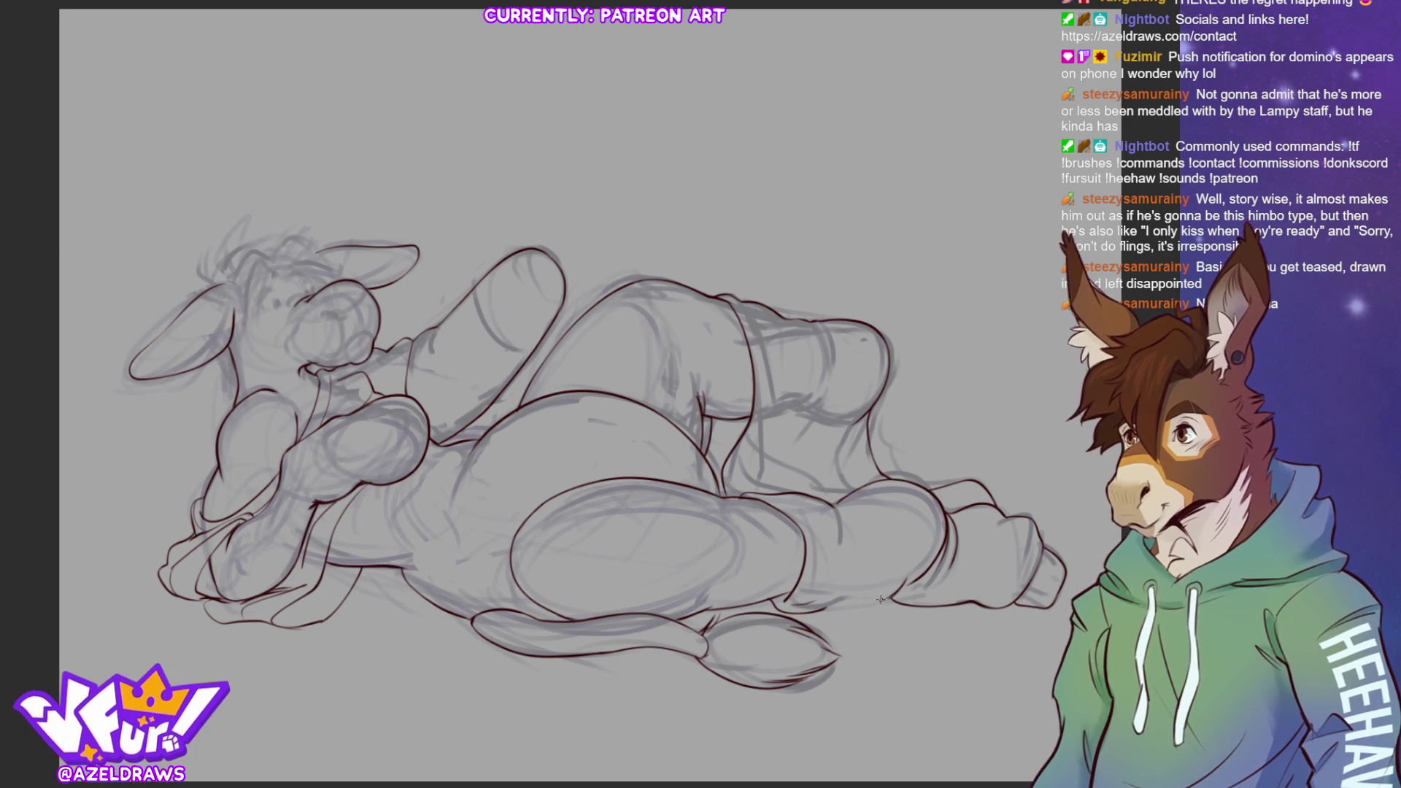
pyautogui.moveTo(820, 611); pyautogui.dragTo(889, 598)
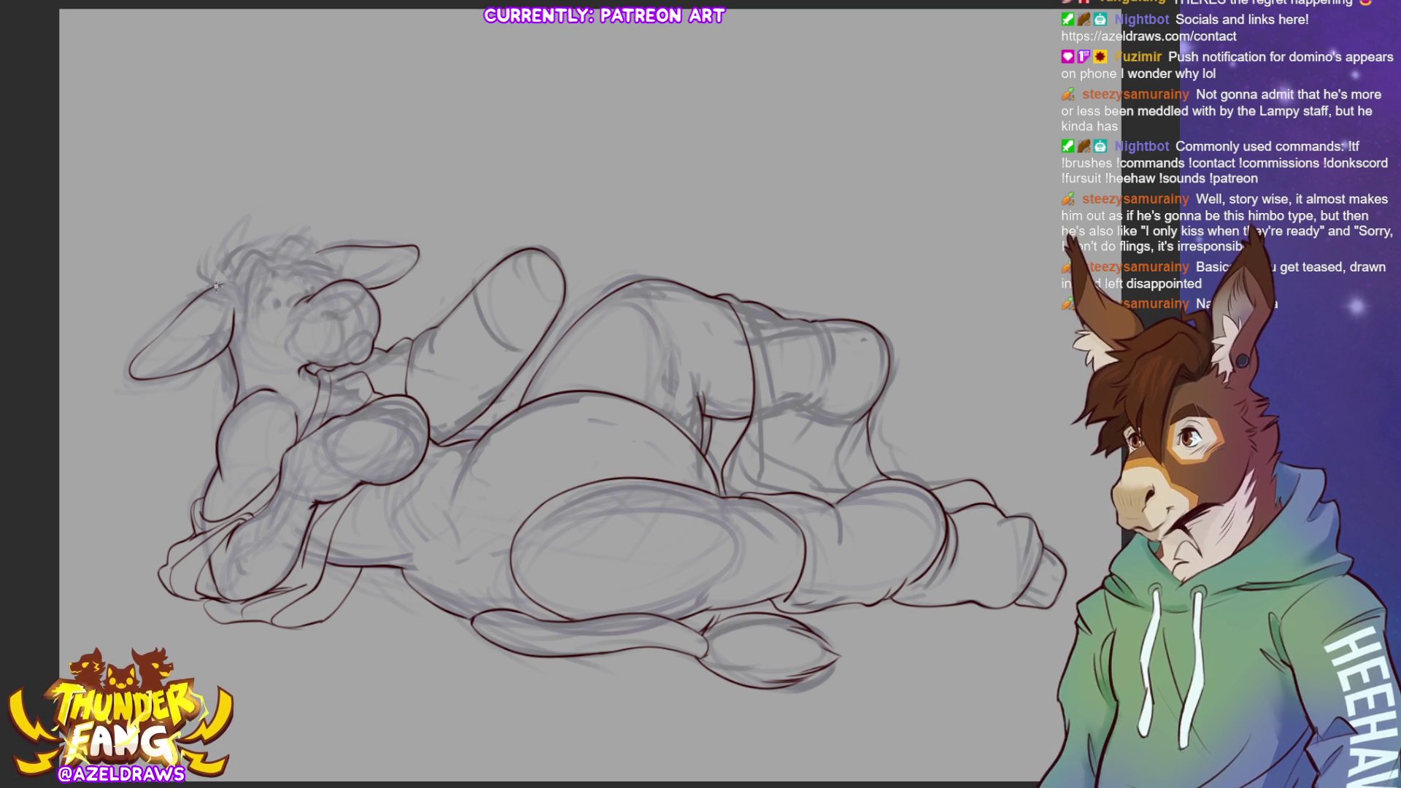
# Ink the left ear edge, arcs across the top of the head and the brow area
pyautogui.moveTo(217, 285); pyautogui.dragTo(235, 317)
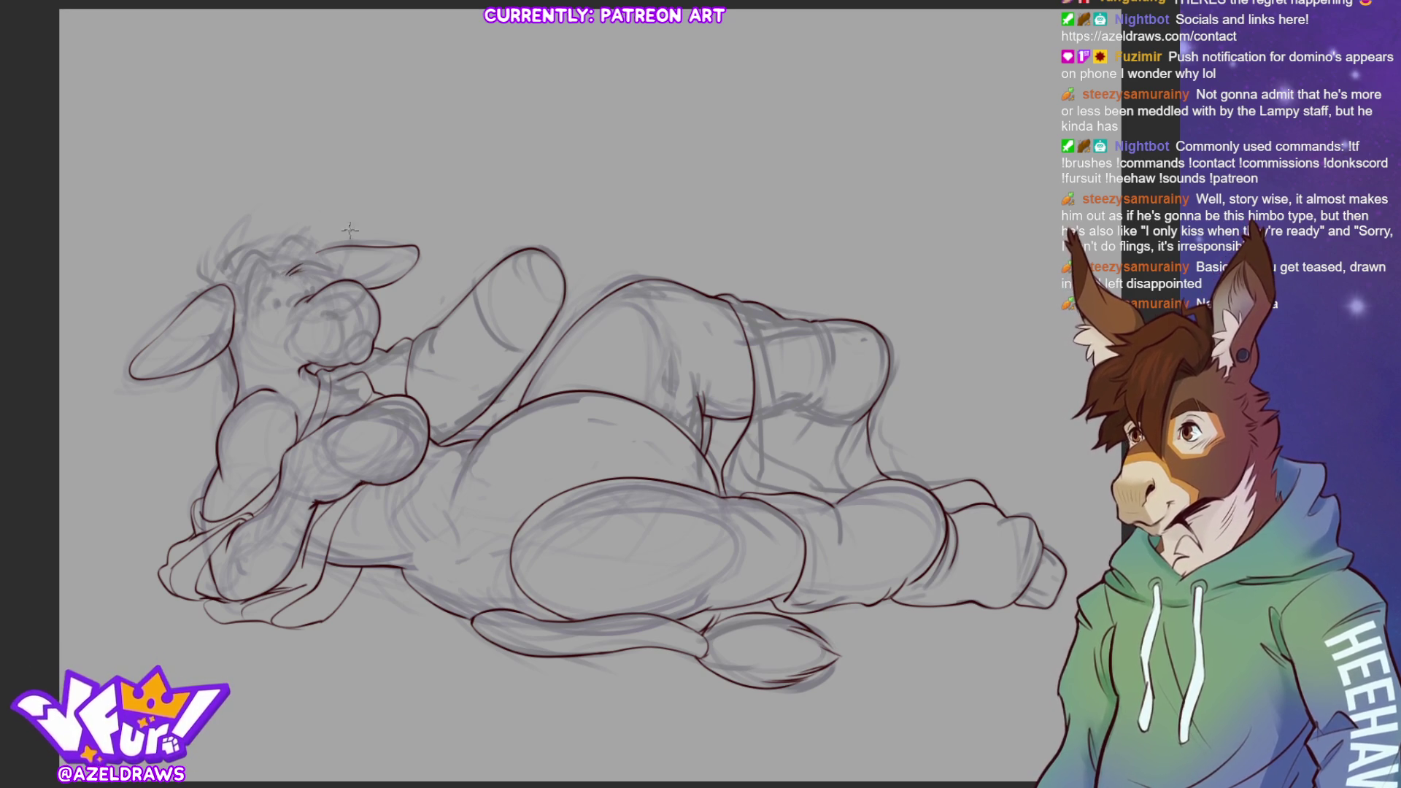
pyautogui.moveTo(281, 264); pyautogui.dragTo(348, 263)
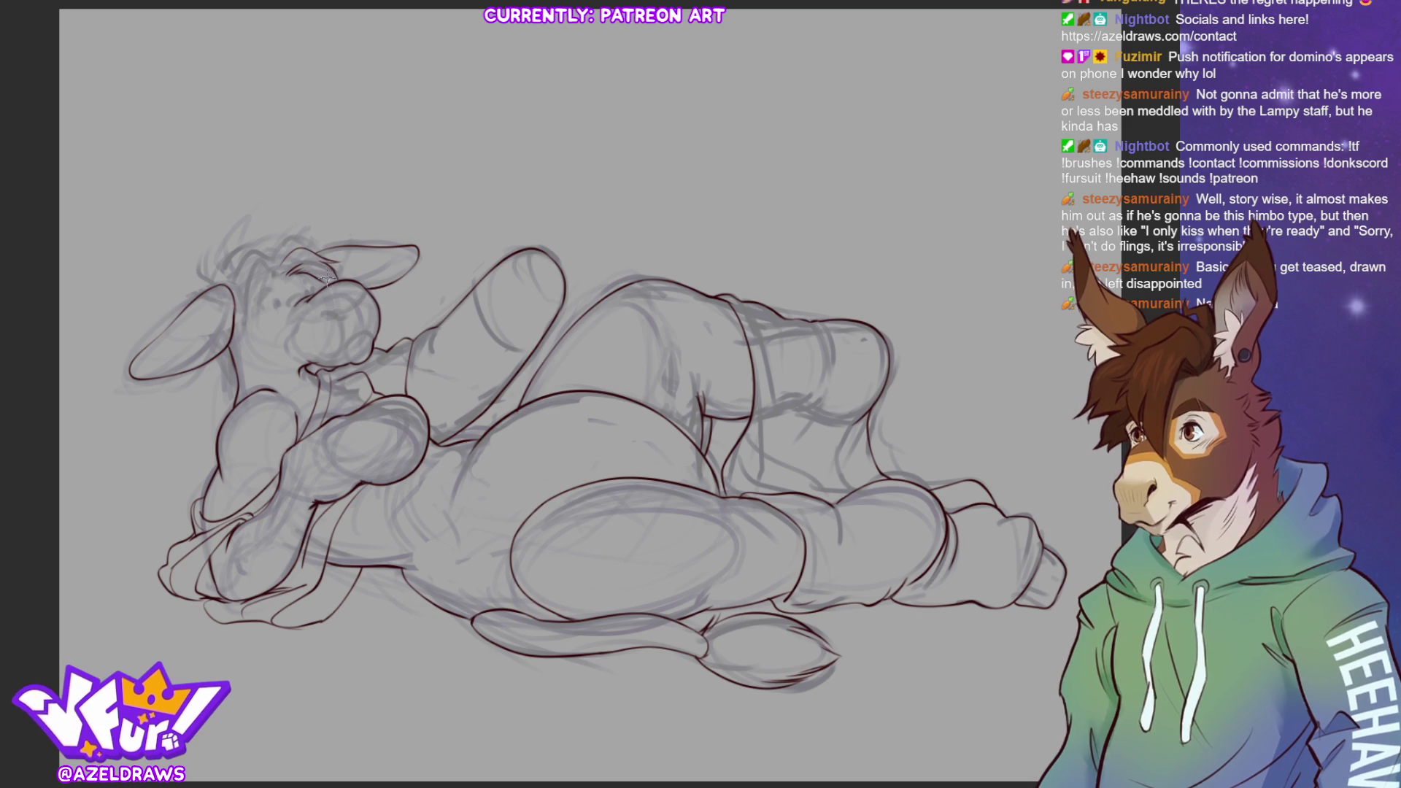
pyautogui.moveTo(277, 259)
pyautogui.mouseDown()
pyautogui.moveTo(296, 234)
pyautogui.moveTo(314, 248)
pyautogui.mouseUp()
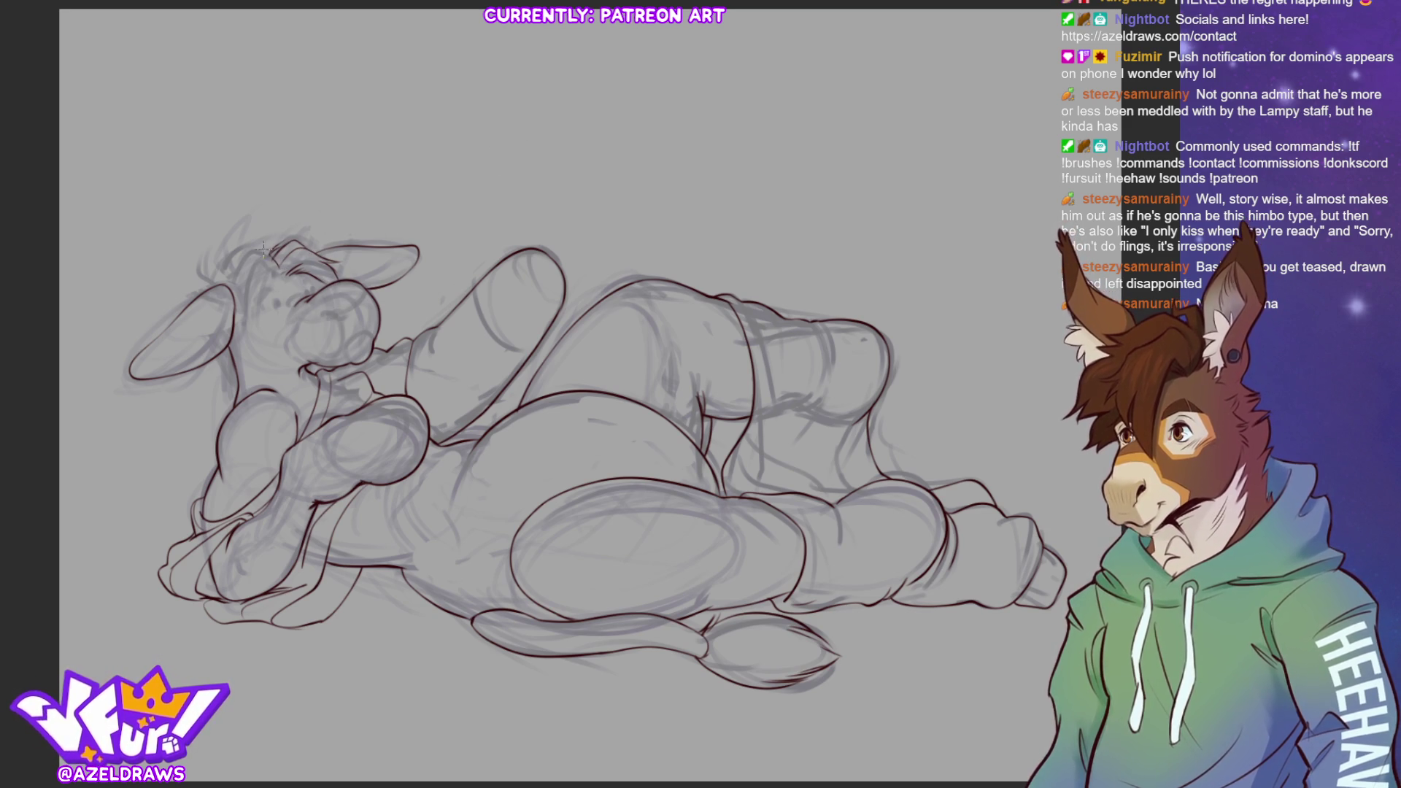
pyautogui.moveTo(270, 272)
pyautogui.mouseDown()
pyautogui.moveTo(265, 257)
pyautogui.moveTo(284, 276)
pyautogui.moveTo(248, 270)
pyautogui.moveTo(243, 327)
pyautogui.moveTo(256, 324)
pyautogui.moveTo(258, 344)
pyautogui.moveTo(241, 301)
pyautogui.moveTo(245, 337)
pyautogui.mouseUp()
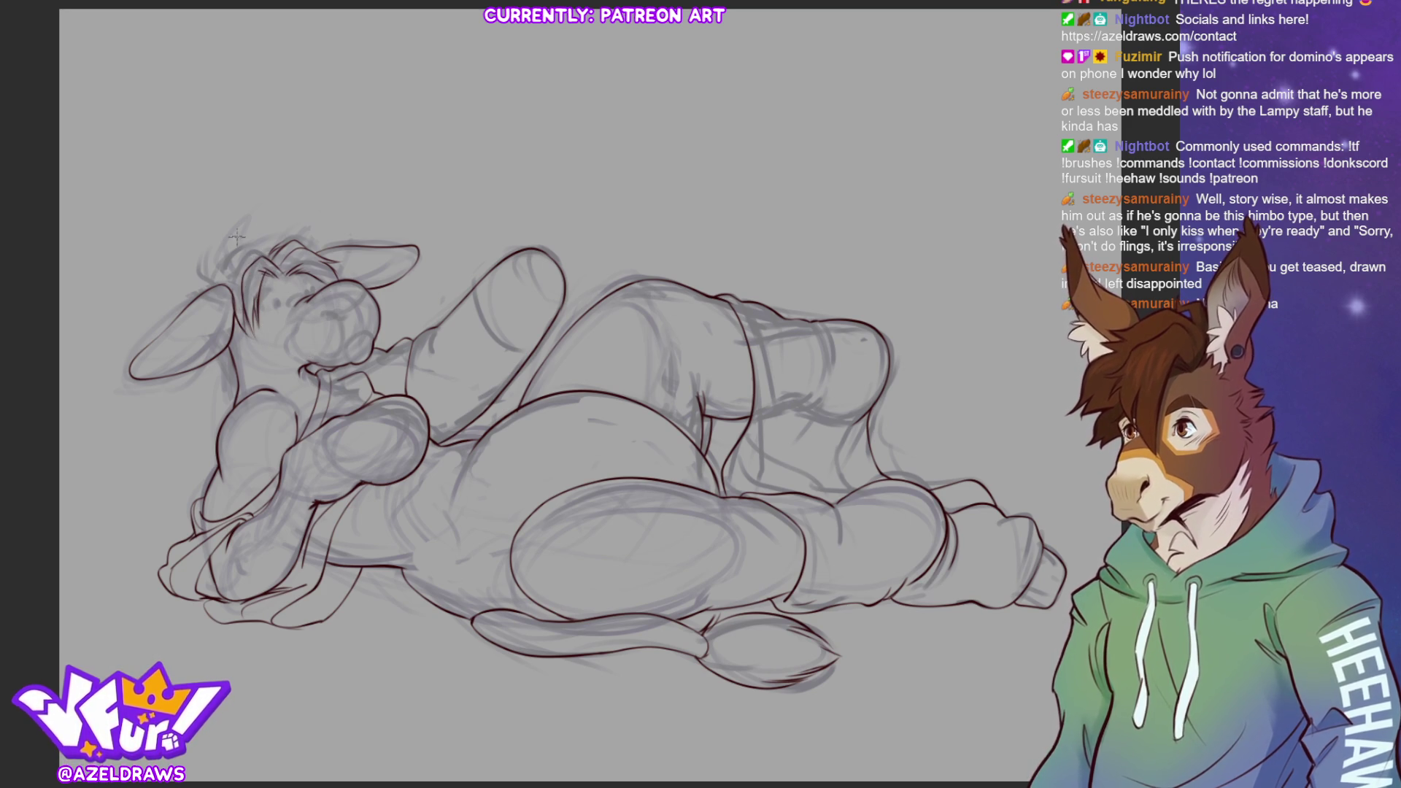
# Add hair tufts and the outline arc over the head, plus short strokes near the left ear base
pyautogui.moveTo(264, 251)
pyautogui.mouseDown()
pyautogui.moveTo(246, 241)
pyautogui.moveTo(204, 292)
pyautogui.mouseUp()
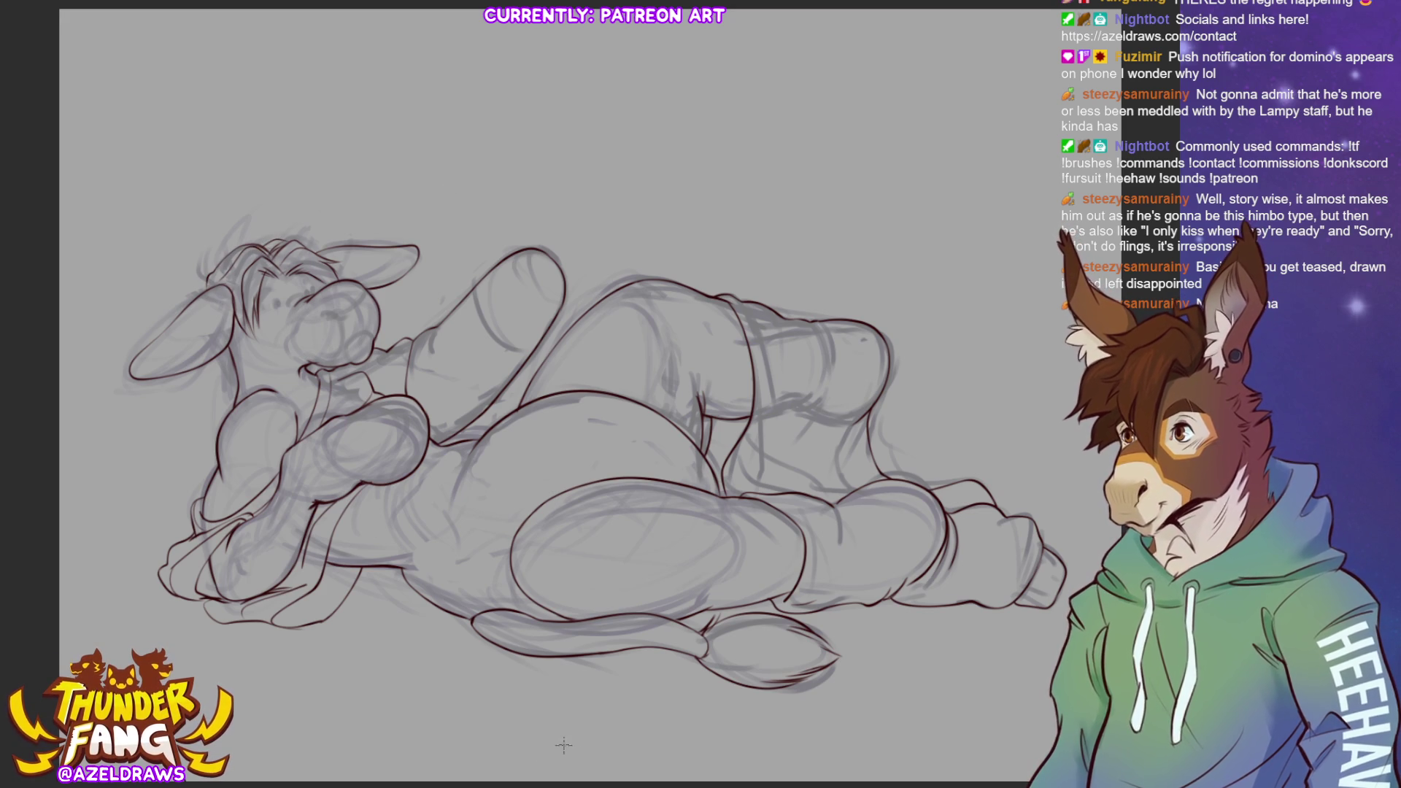
pyautogui.hotkey('ctrl', 'z')
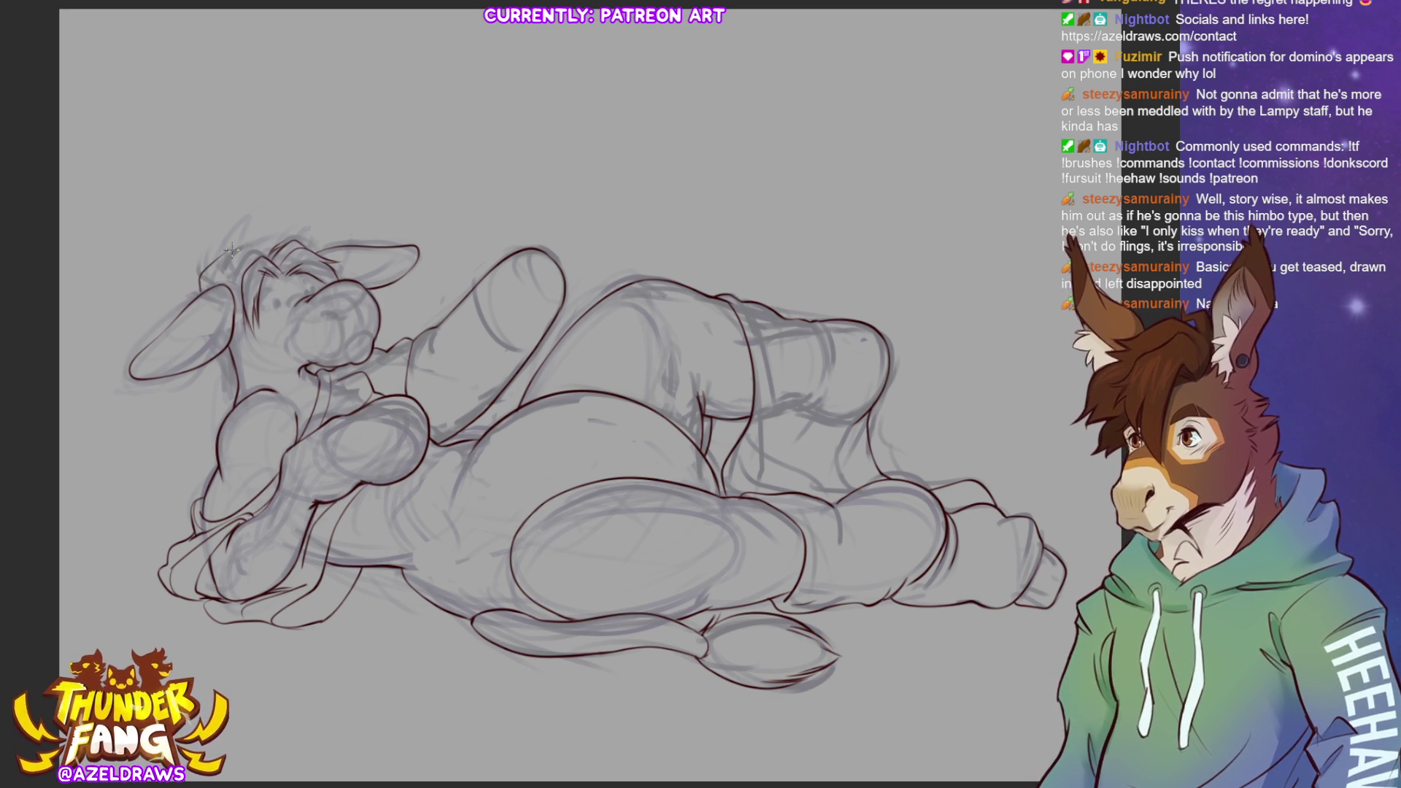
pyautogui.moveTo(259, 243); pyautogui.dragTo(296, 239)
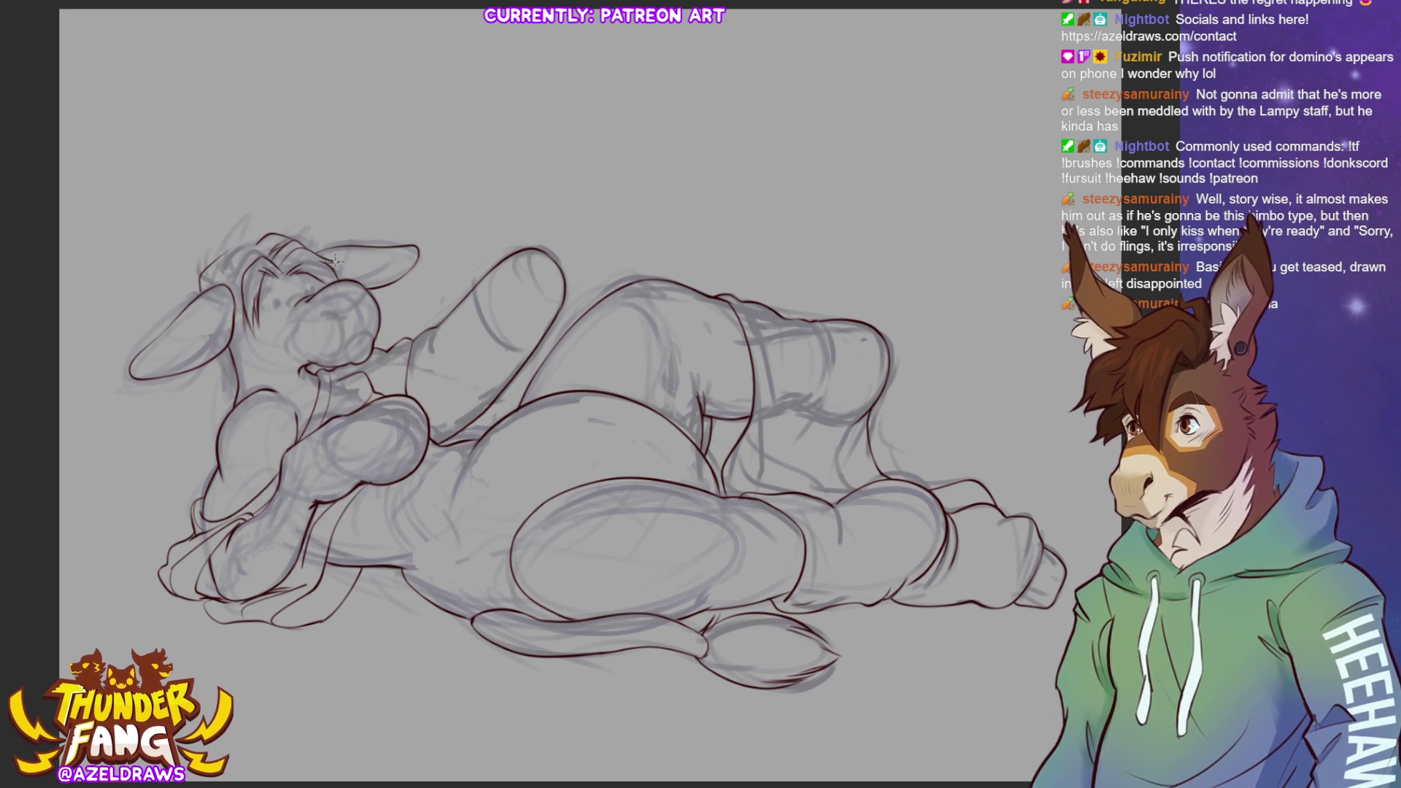
pyautogui.moveTo(259, 244); pyautogui.dragTo(318, 238)
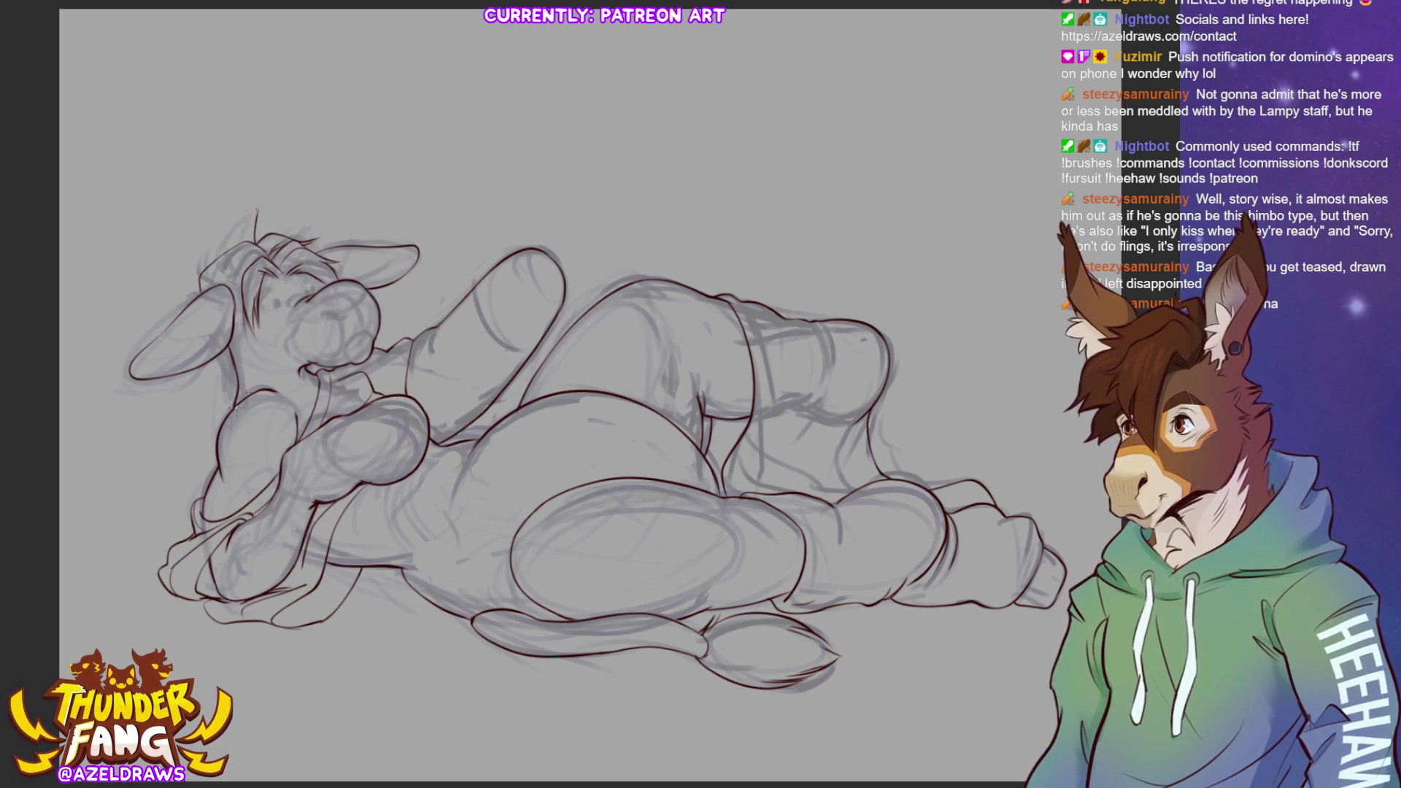
pyautogui.moveTo(264, 256)
pyautogui.mouseDown()
pyautogui.moveTo(260, 211)
pyautogui.moveTo(183, 273)
pyautogui.mouseUp()
pyautogui.moveTo(199, 365)
pyautogui.mouseDown()
pyautogui.moveTo(191, 398)
pyautogui.moveTo(230, 368)
pyautogui.moveTo(208, 403)
pyautogui.moveTo(227, 408)
pyautogui.mouseUp()
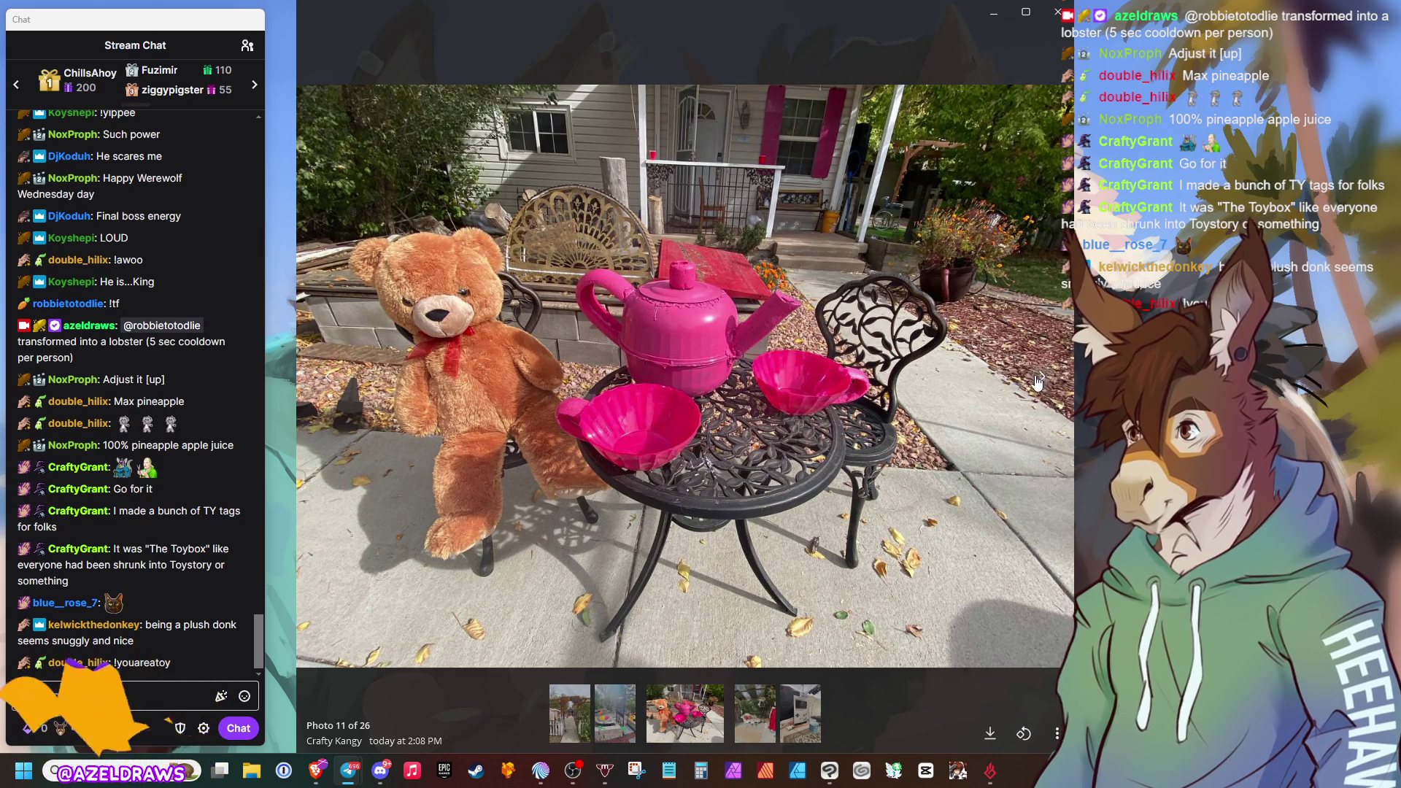
# Advance past the red dress, Game Boy, house, lights and Barbie photos to the crayons photo
pyautogui.click(1037, 379)
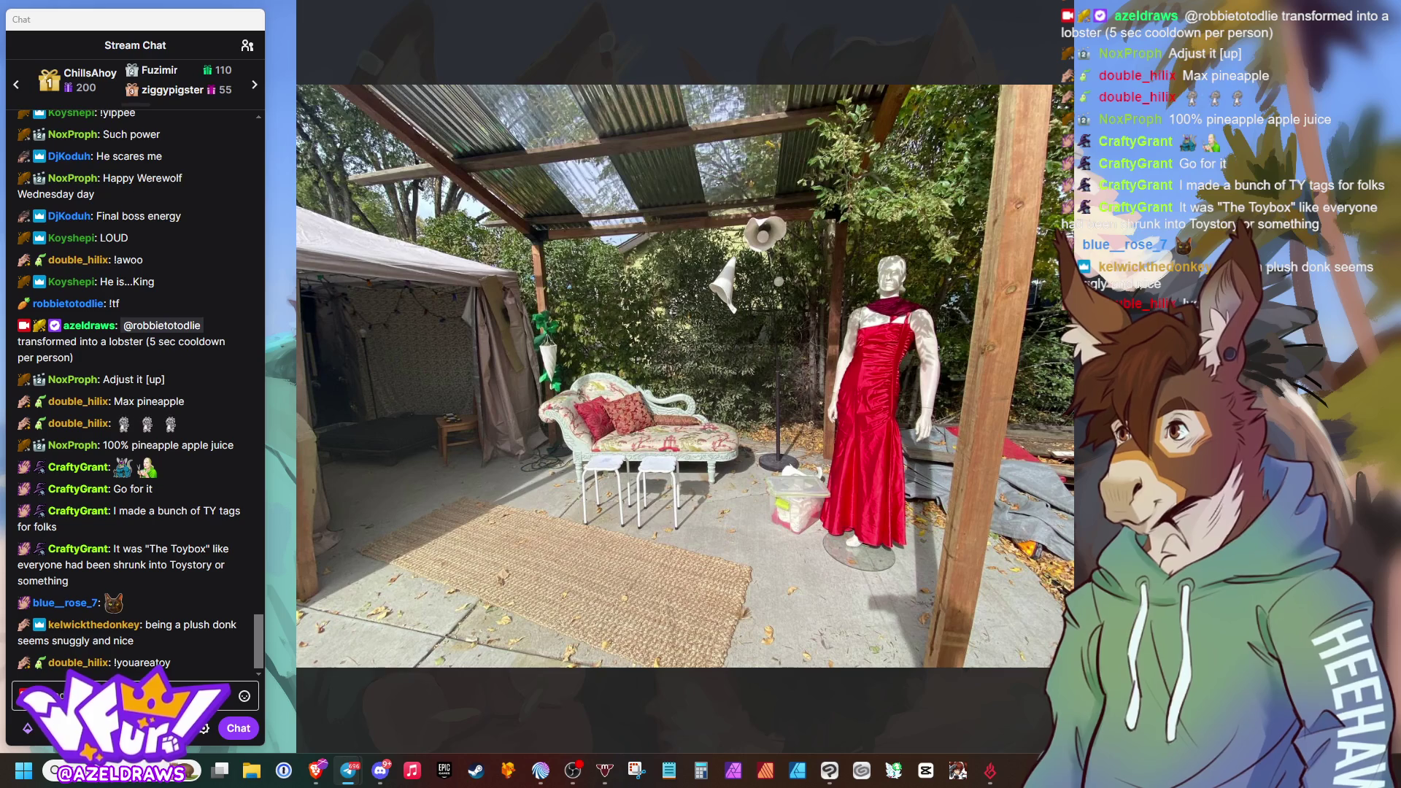
pyautogui.moveTo(1041, 374)
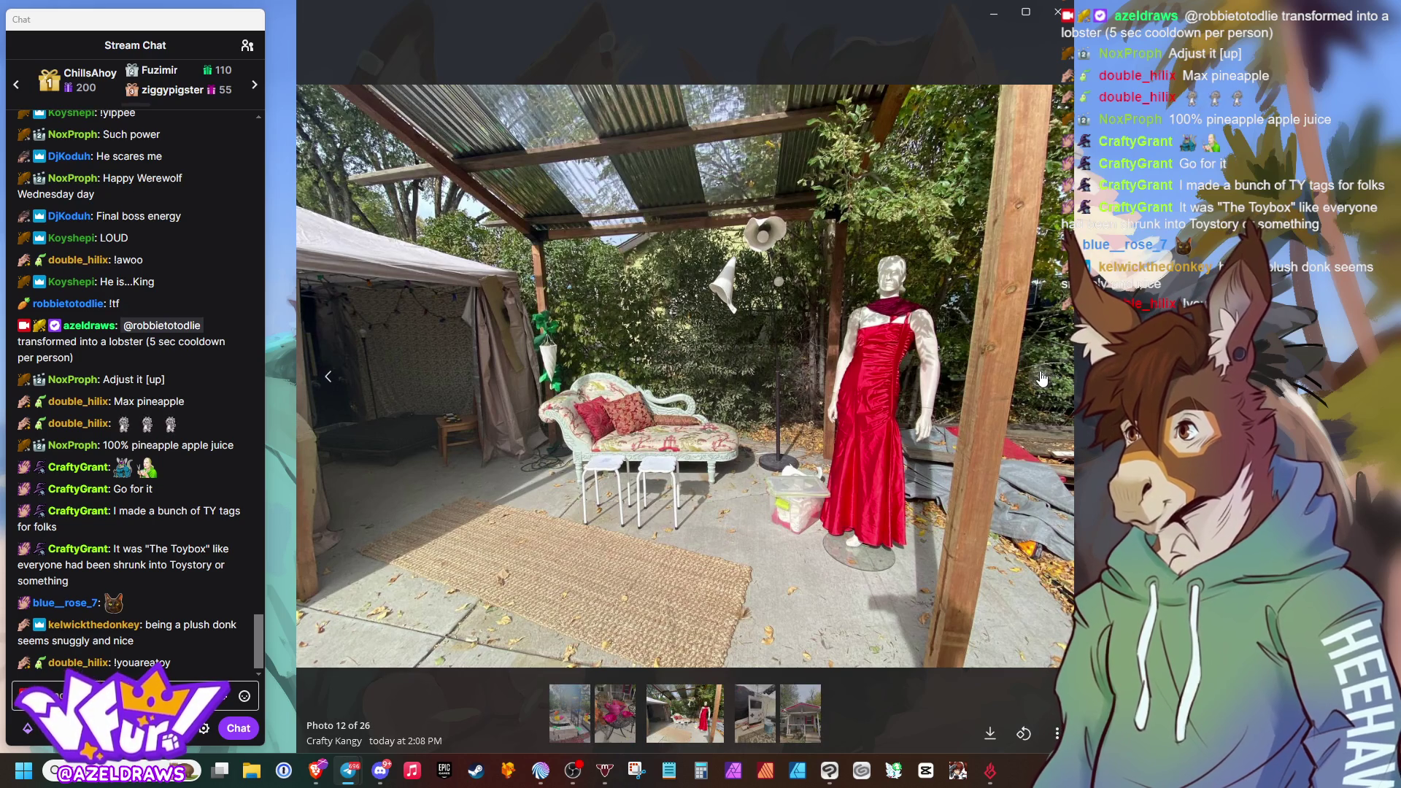
pyautogui.click(1041, 378)
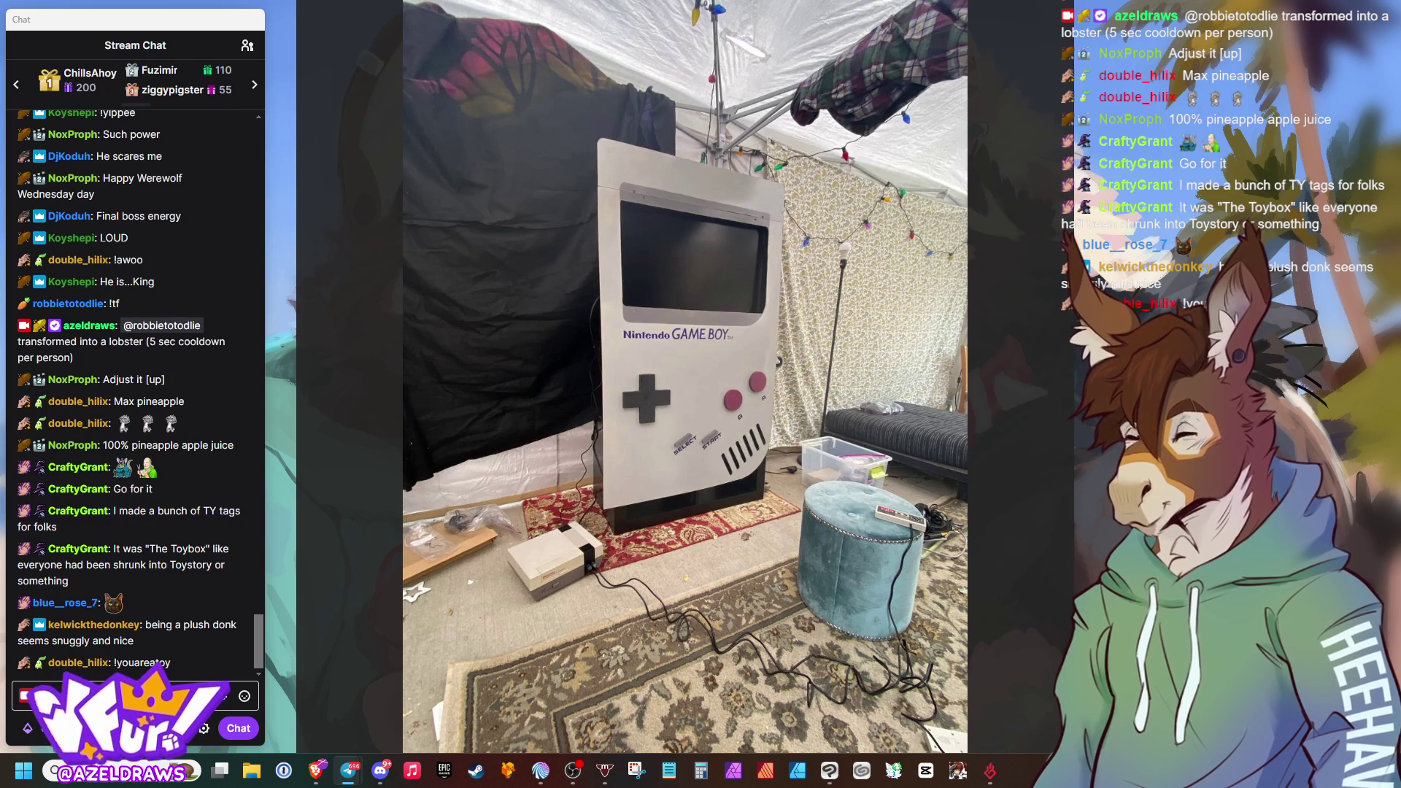
pyautogui.moveTo(1042, 379)
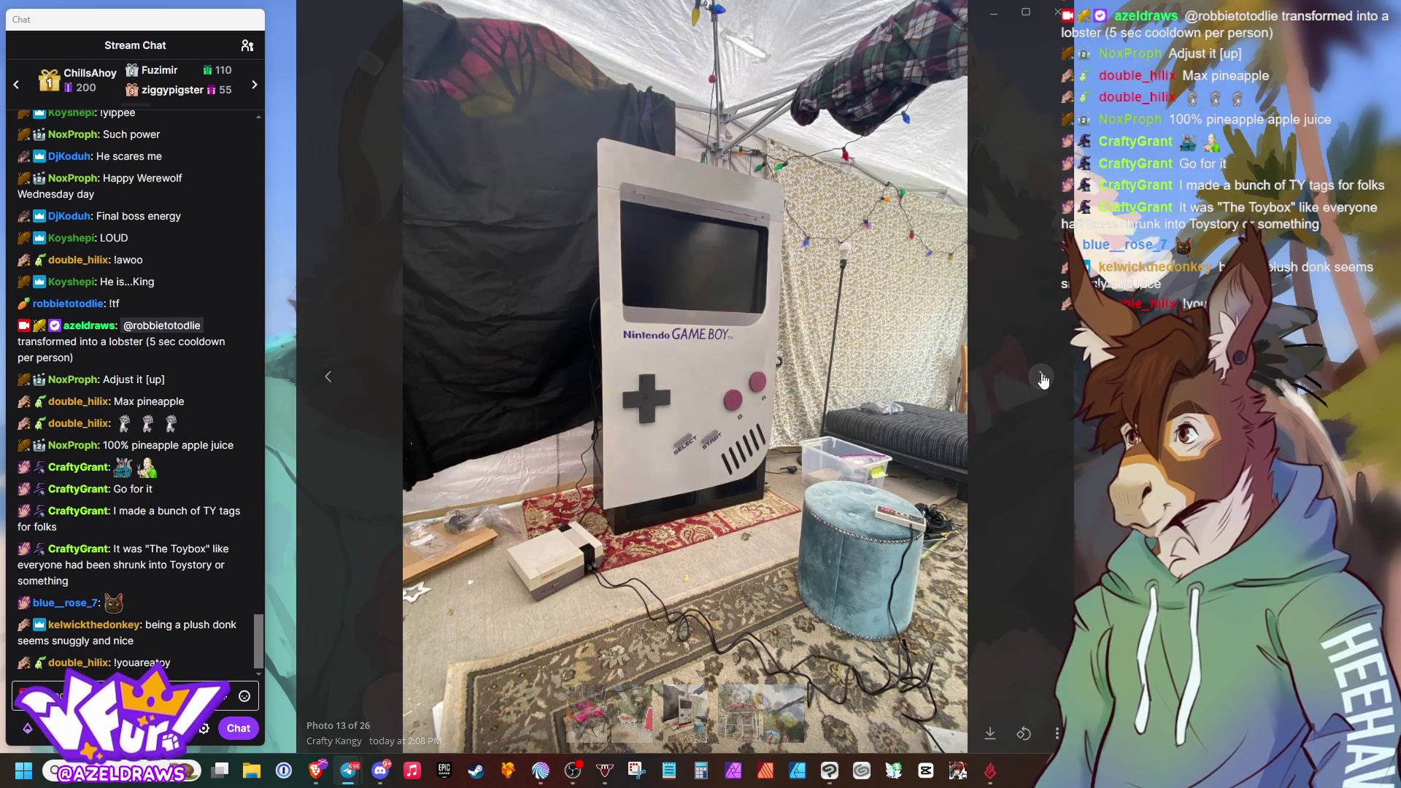
pyautogui.click(1042, 378)
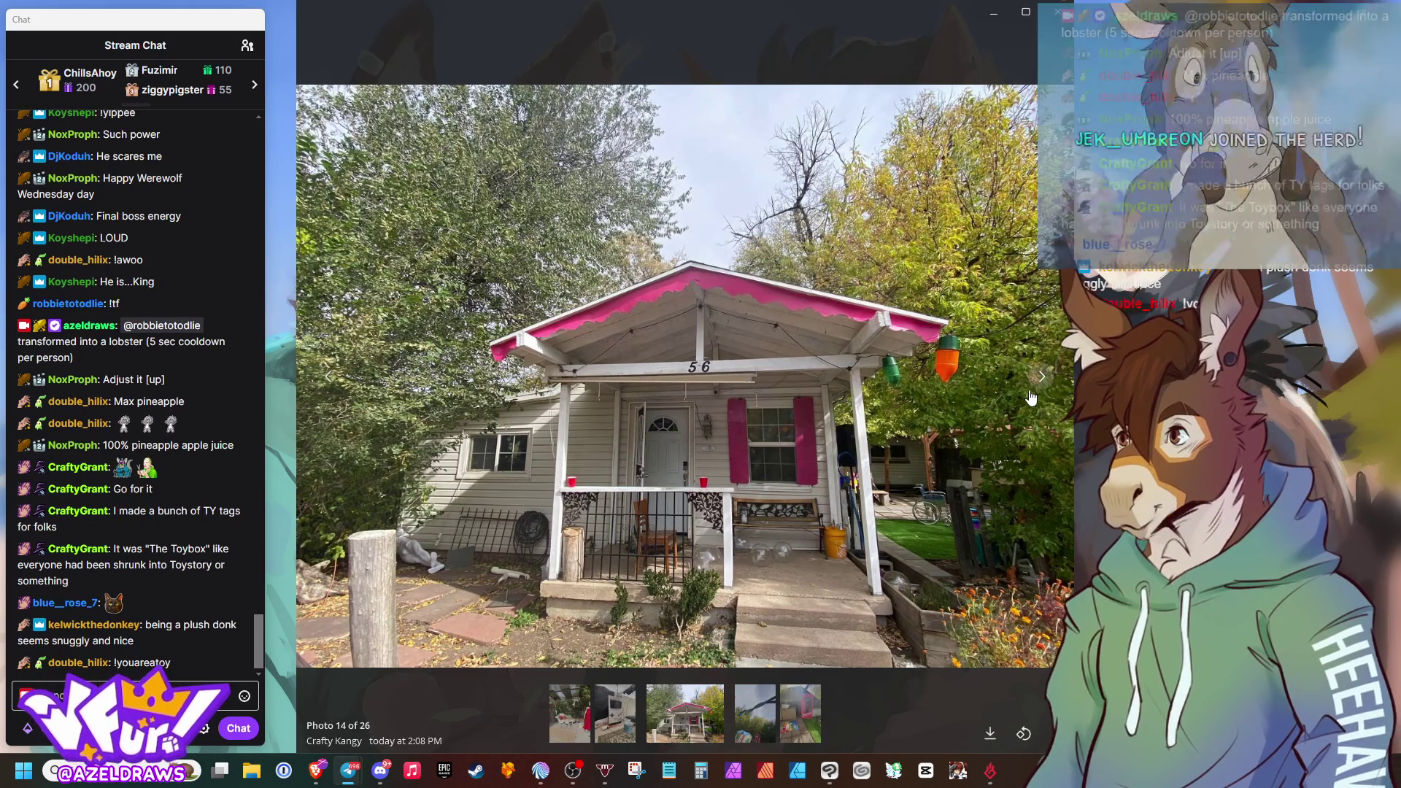
pyautogui.click(1031, 397)
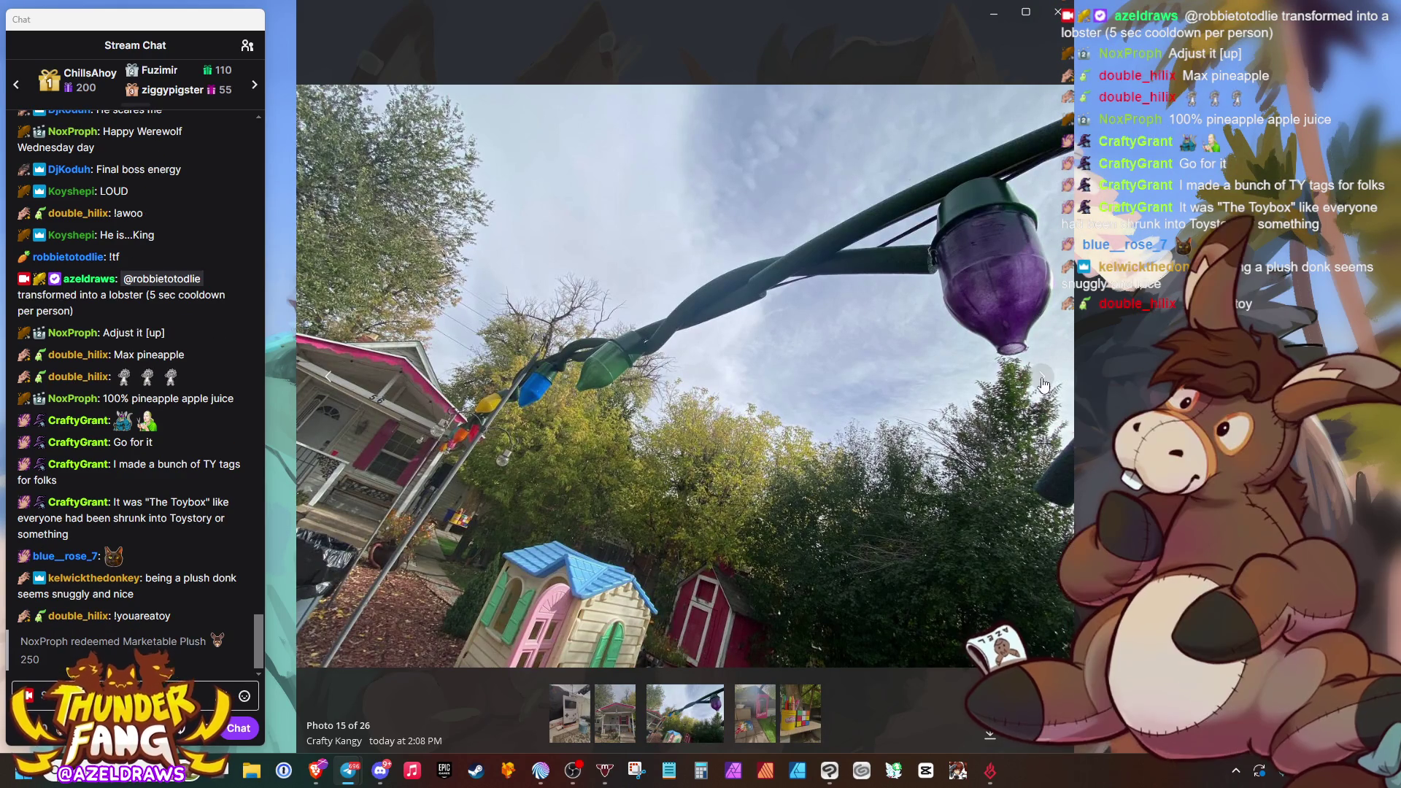
pyautogui.press('Right')
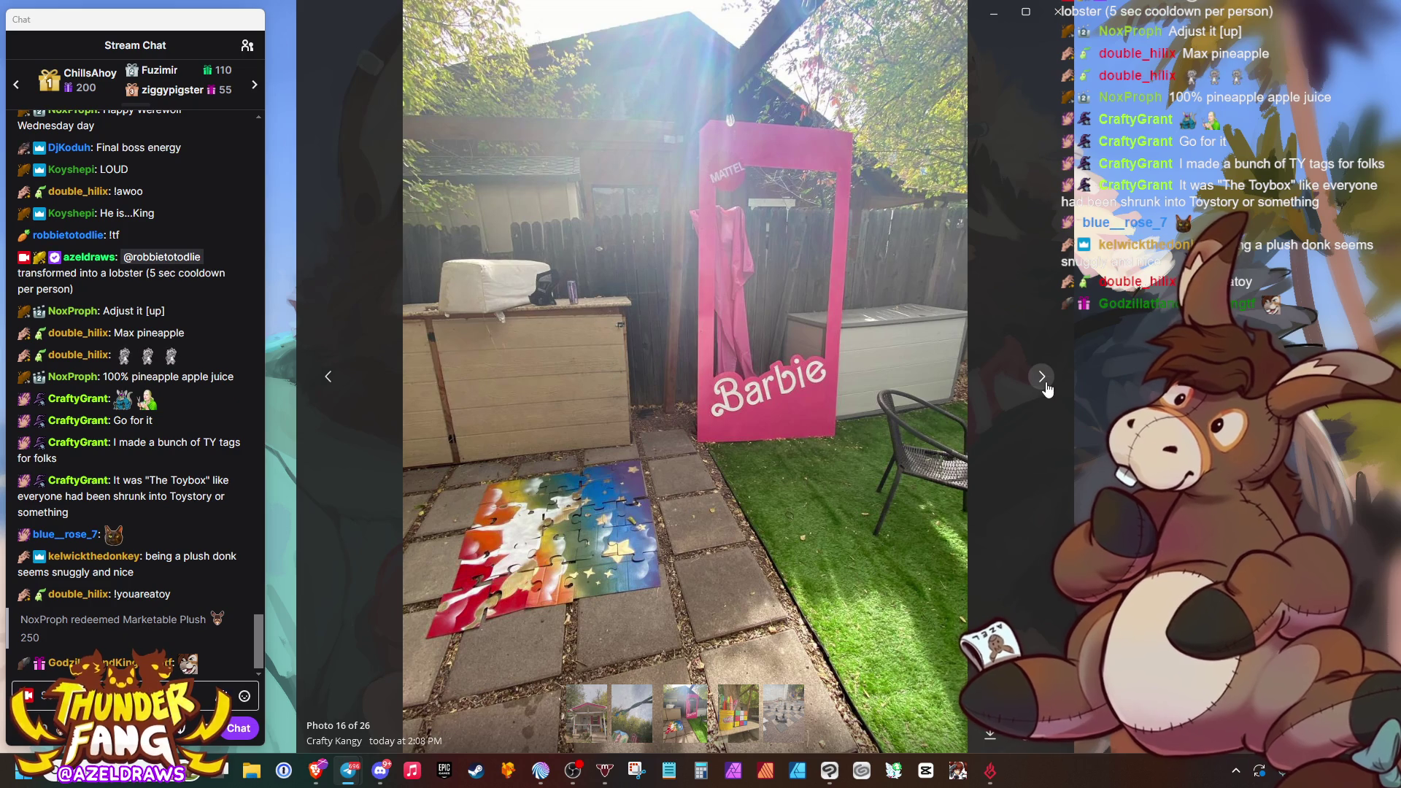
pyautogui.click(1043, 379)
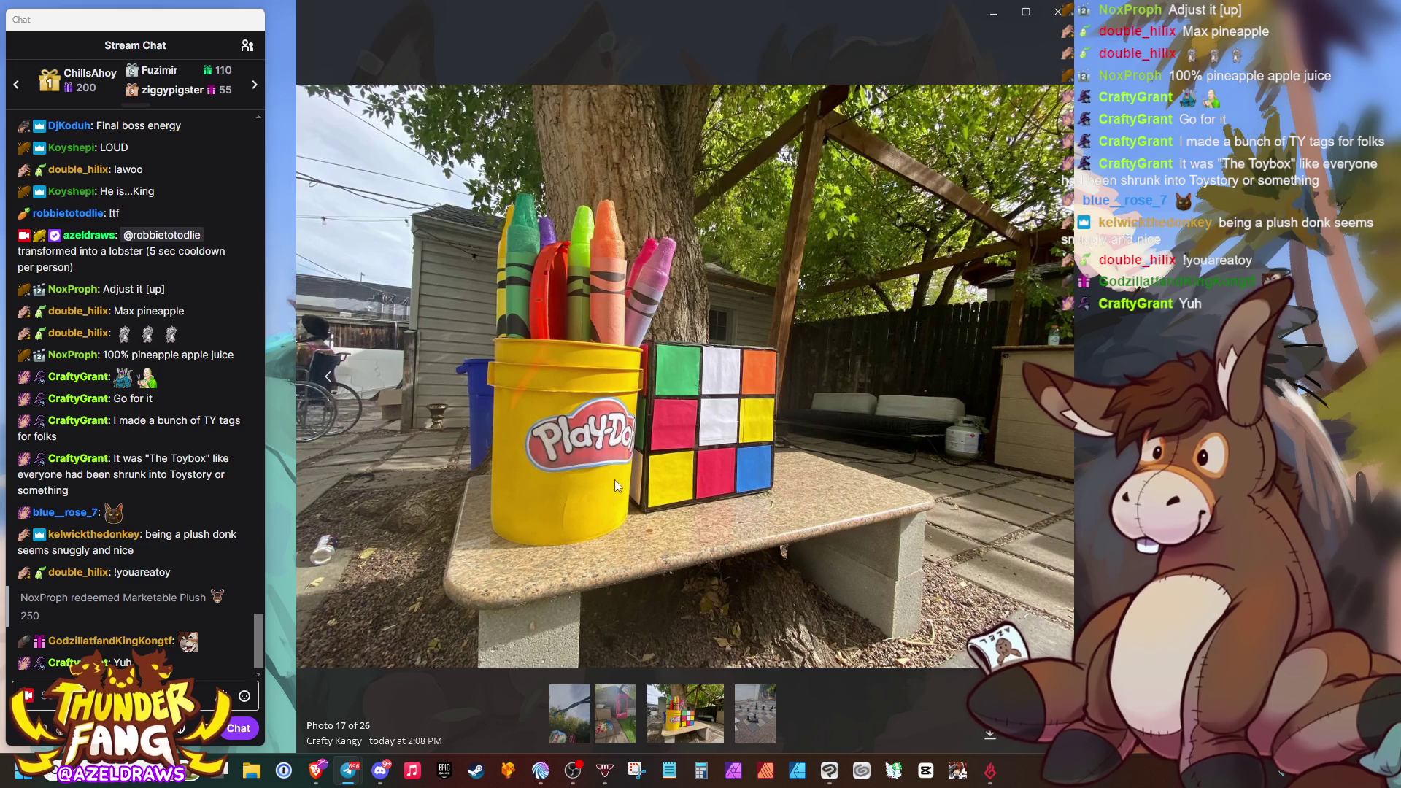
# Page from the chessboard past the scissors, Tamagotchi and group shot to the album's last photo
pyautogui.click(1040, 457)
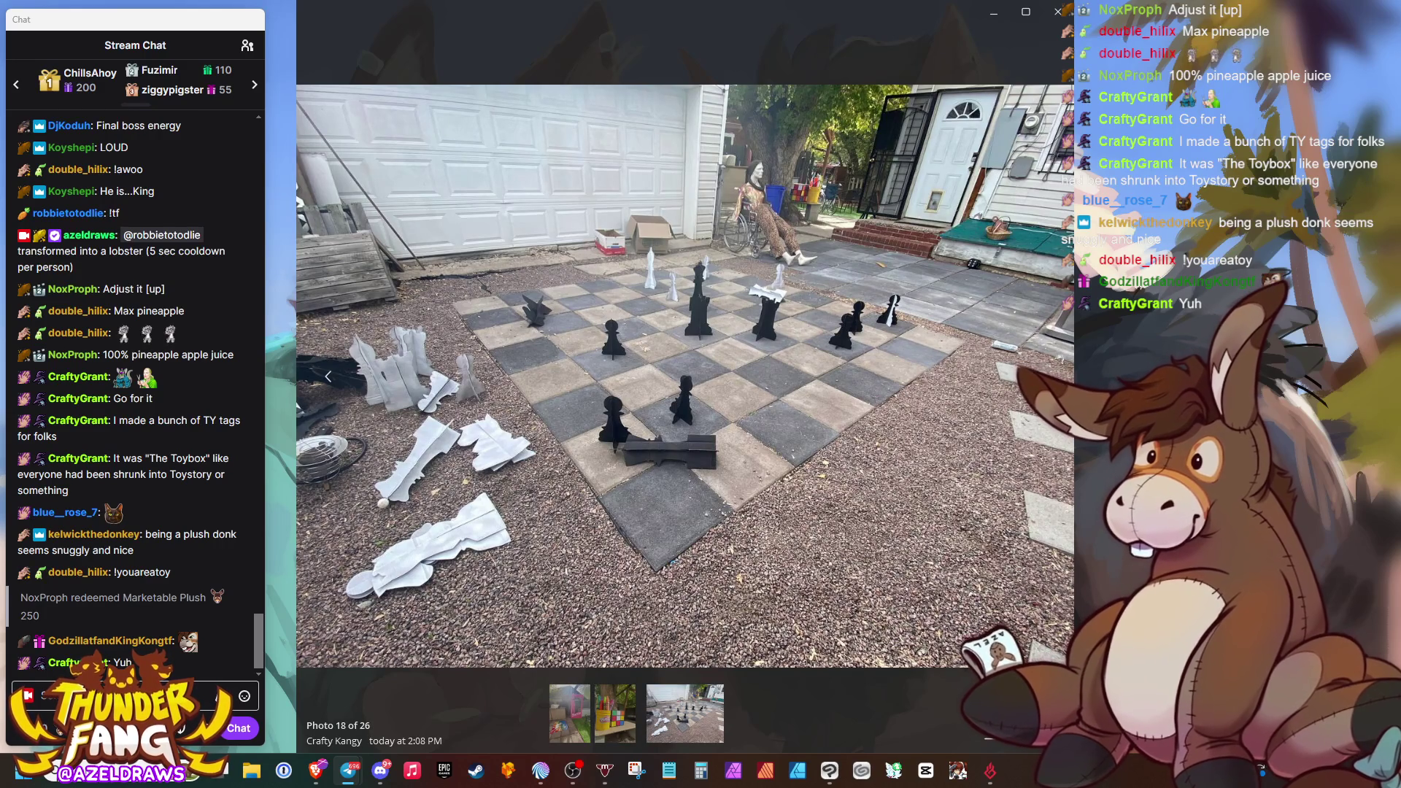
pyautogui.press('Right')
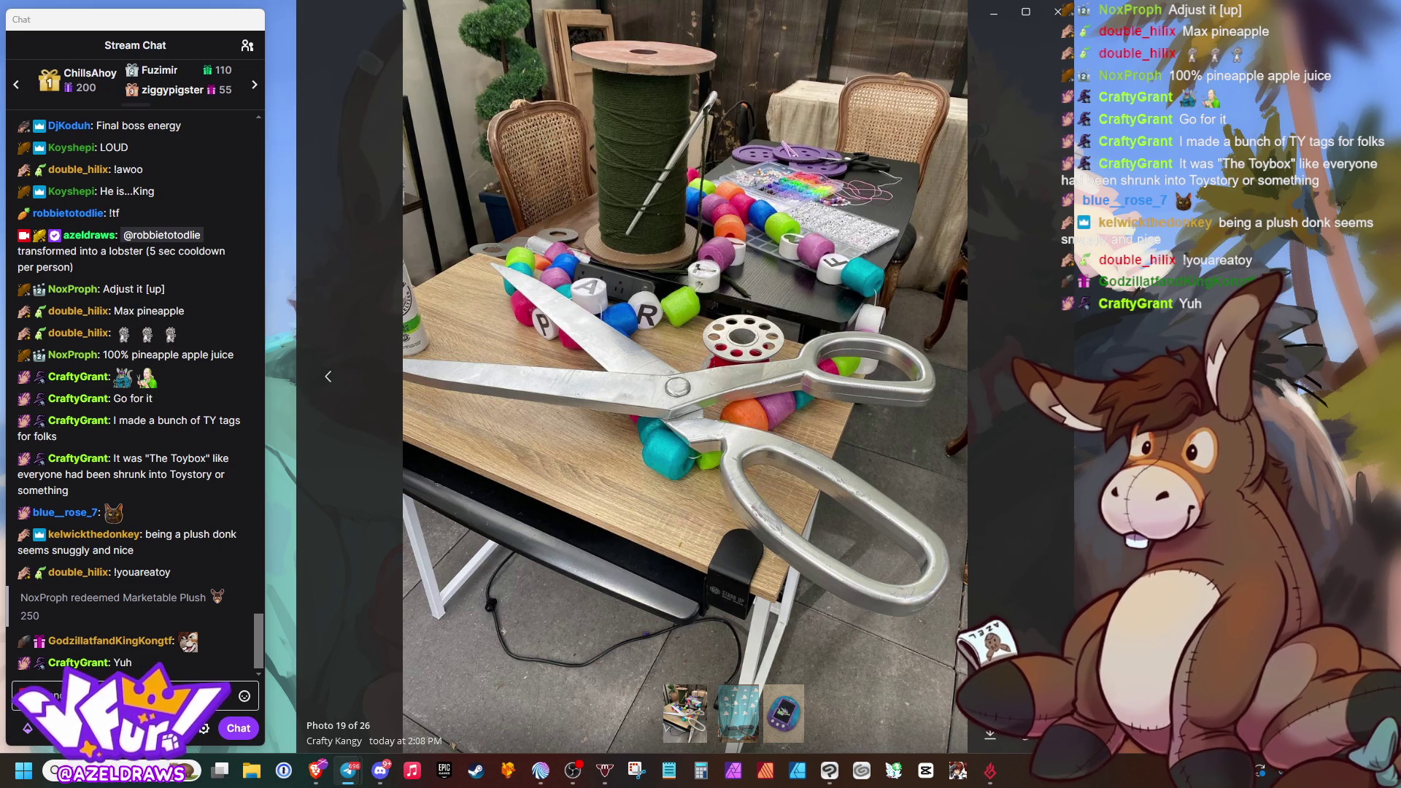
pyautogui.press('Right')
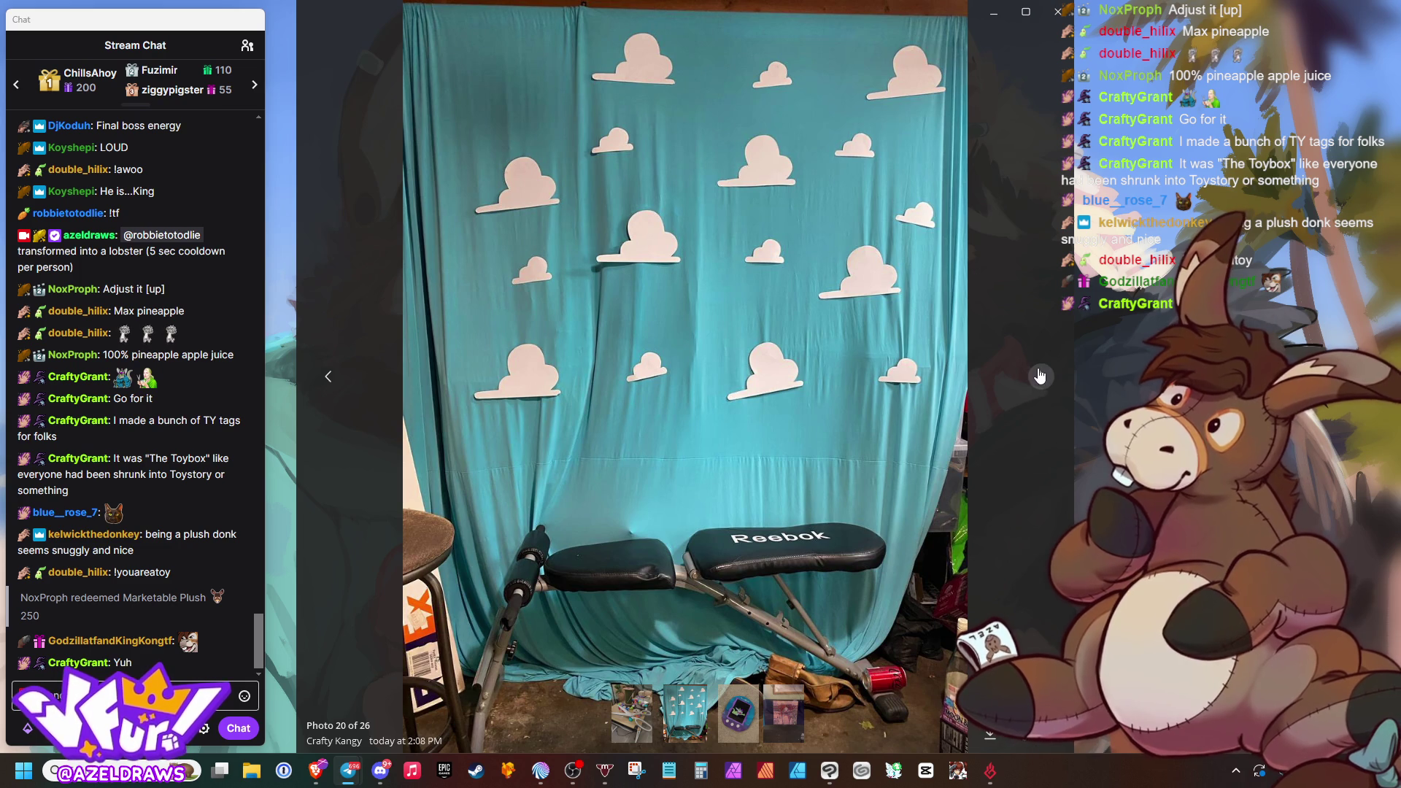
pyautogui.click(1040, 374)
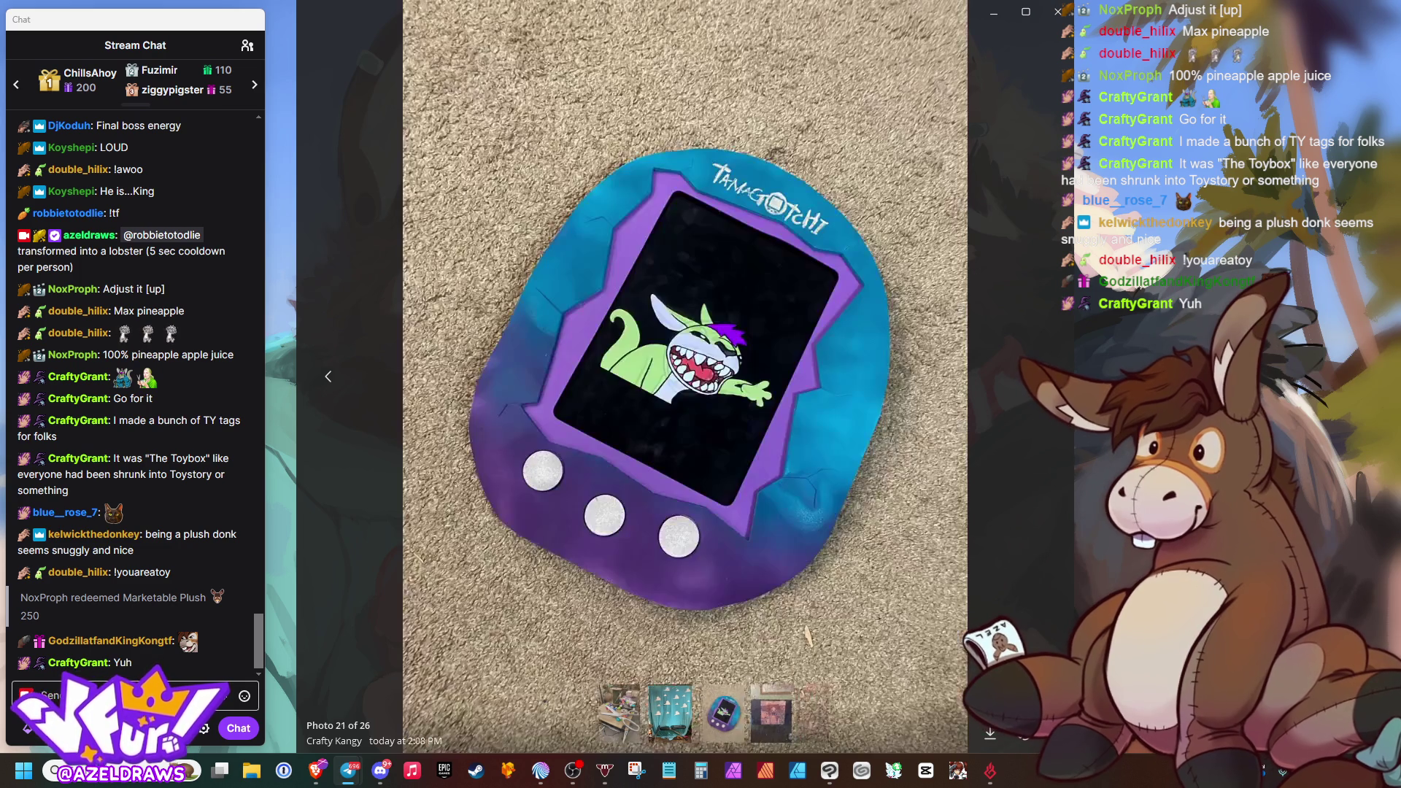
pyautogui.click(1040, 374)
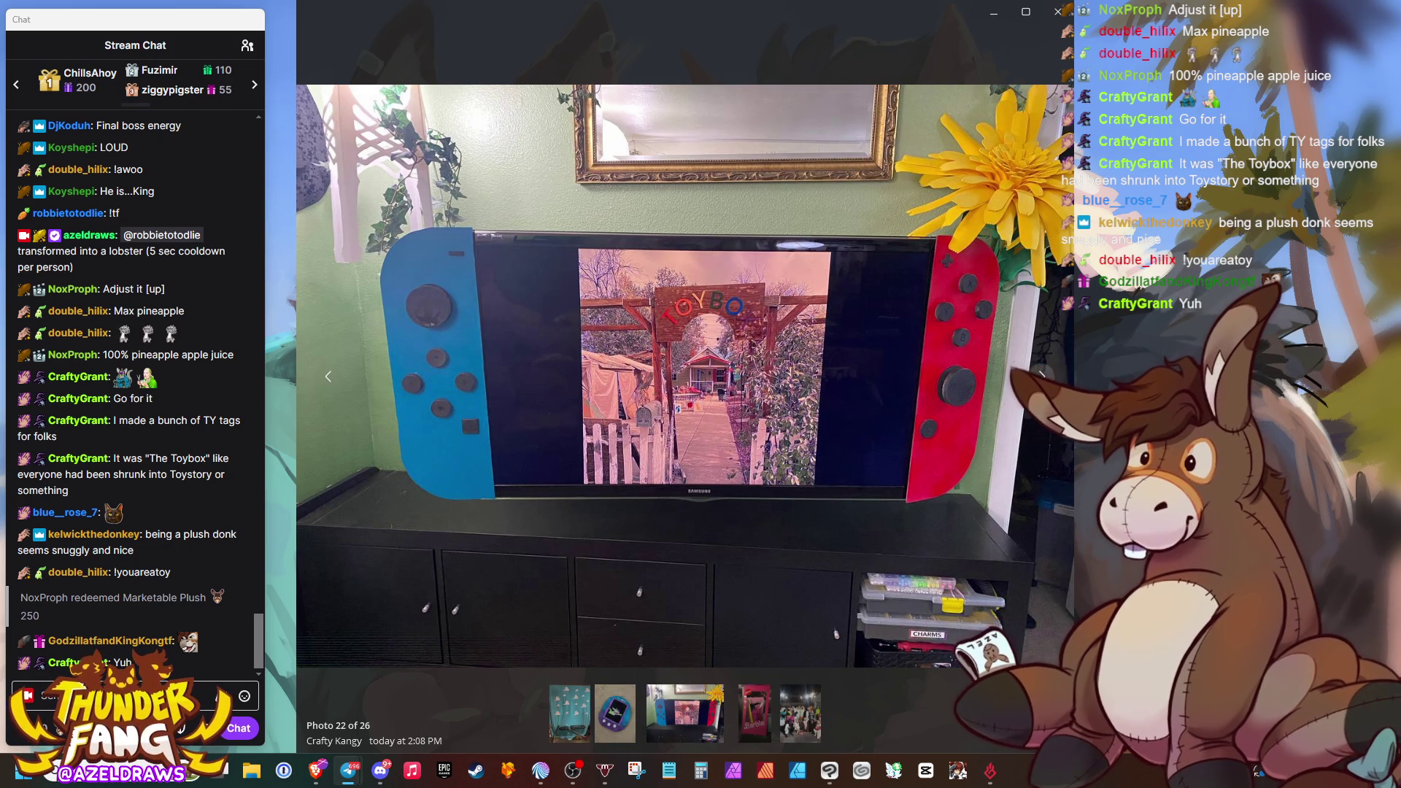
pyautogui.click(1039, 374)
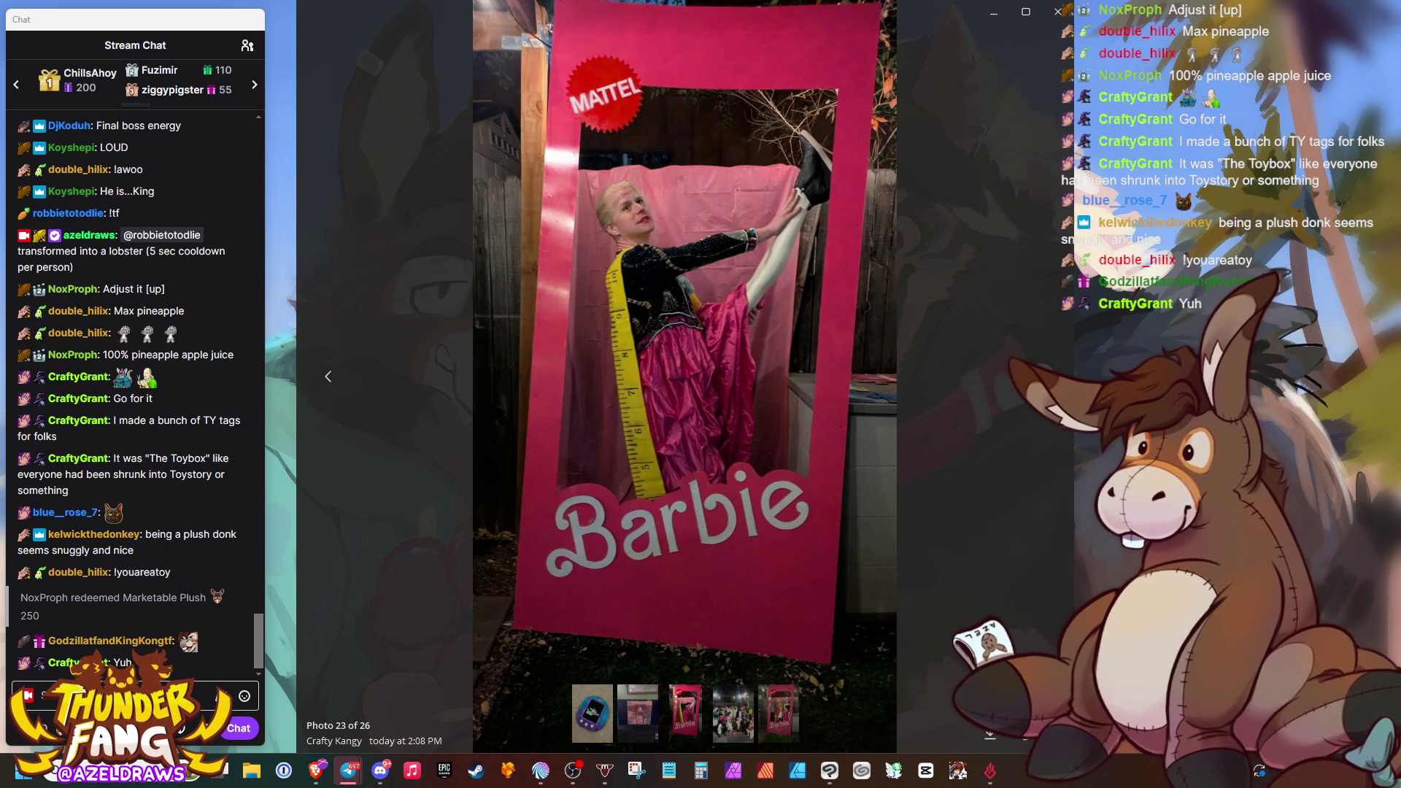
pyautogui.press('Right')
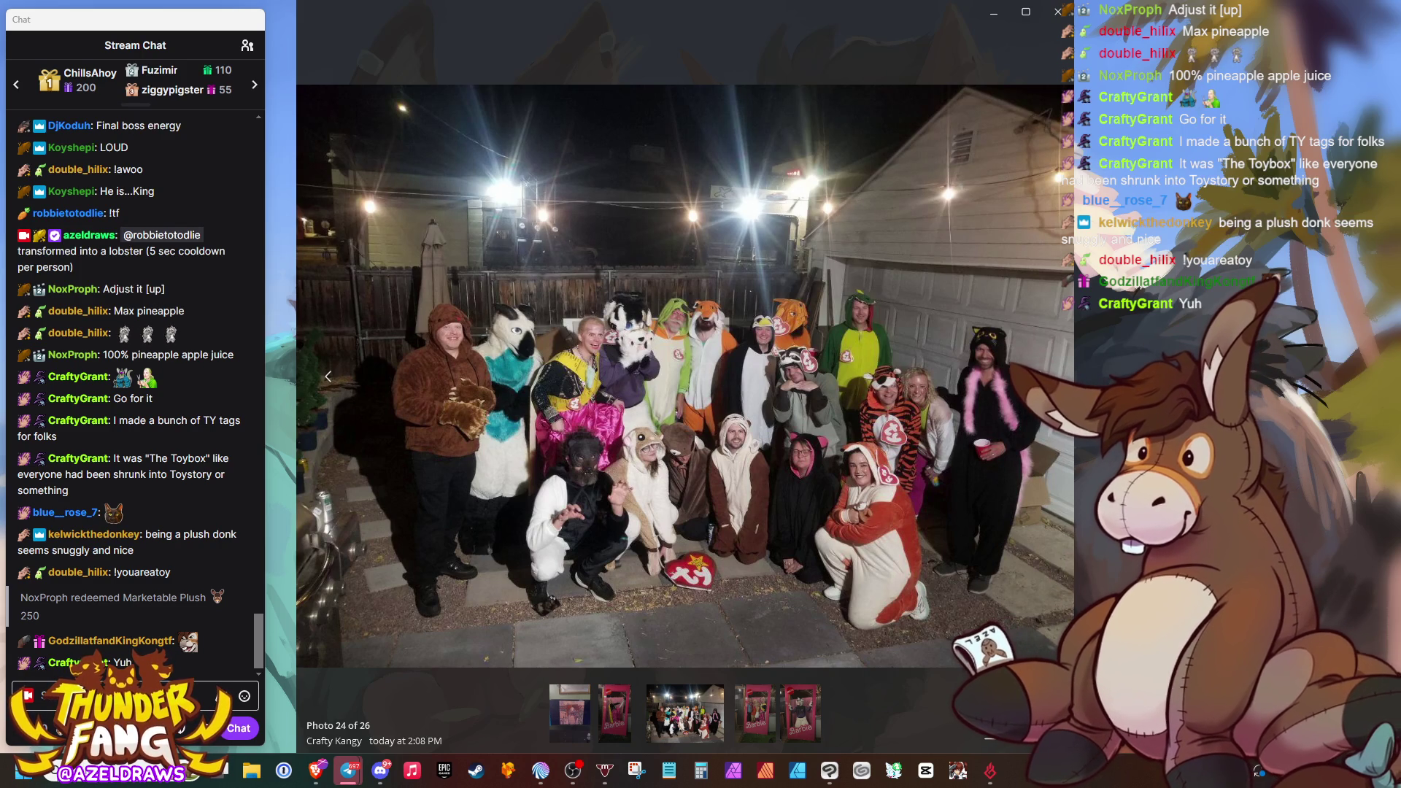
pyautogui.press('Right')
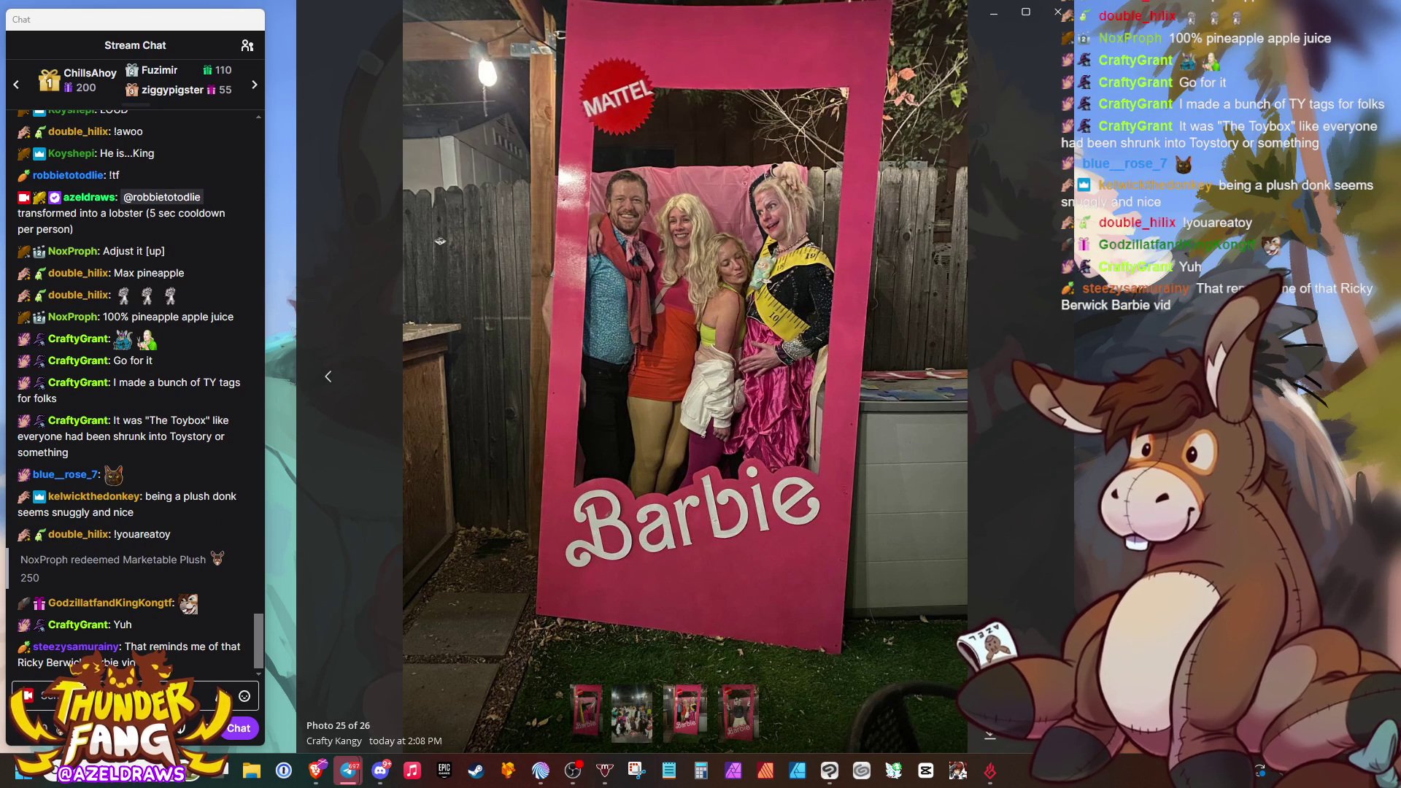
pyautogui.press('Right')
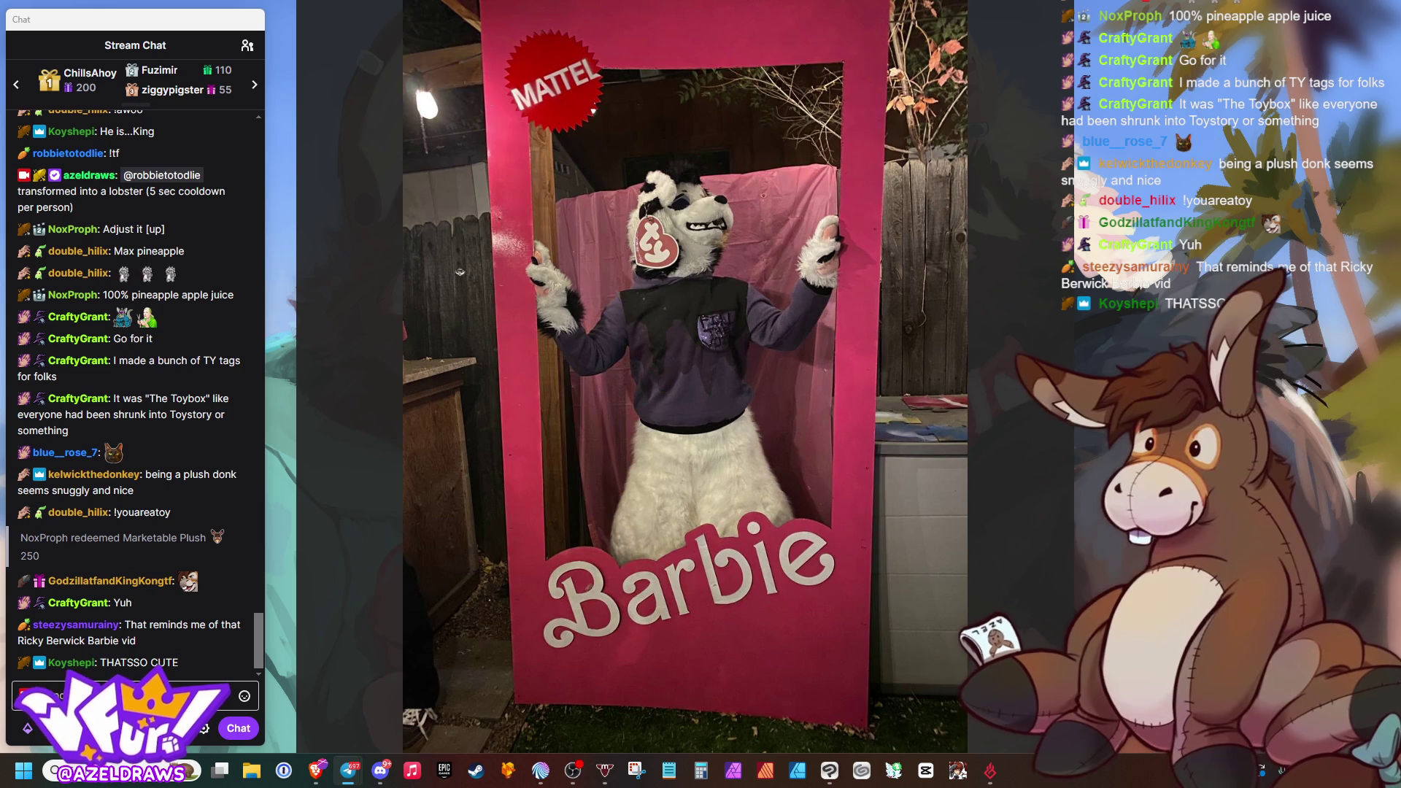
# Wrap around the album through the Game Boy and crayons photos to the ABC blocks
pyautogui.press('Right')
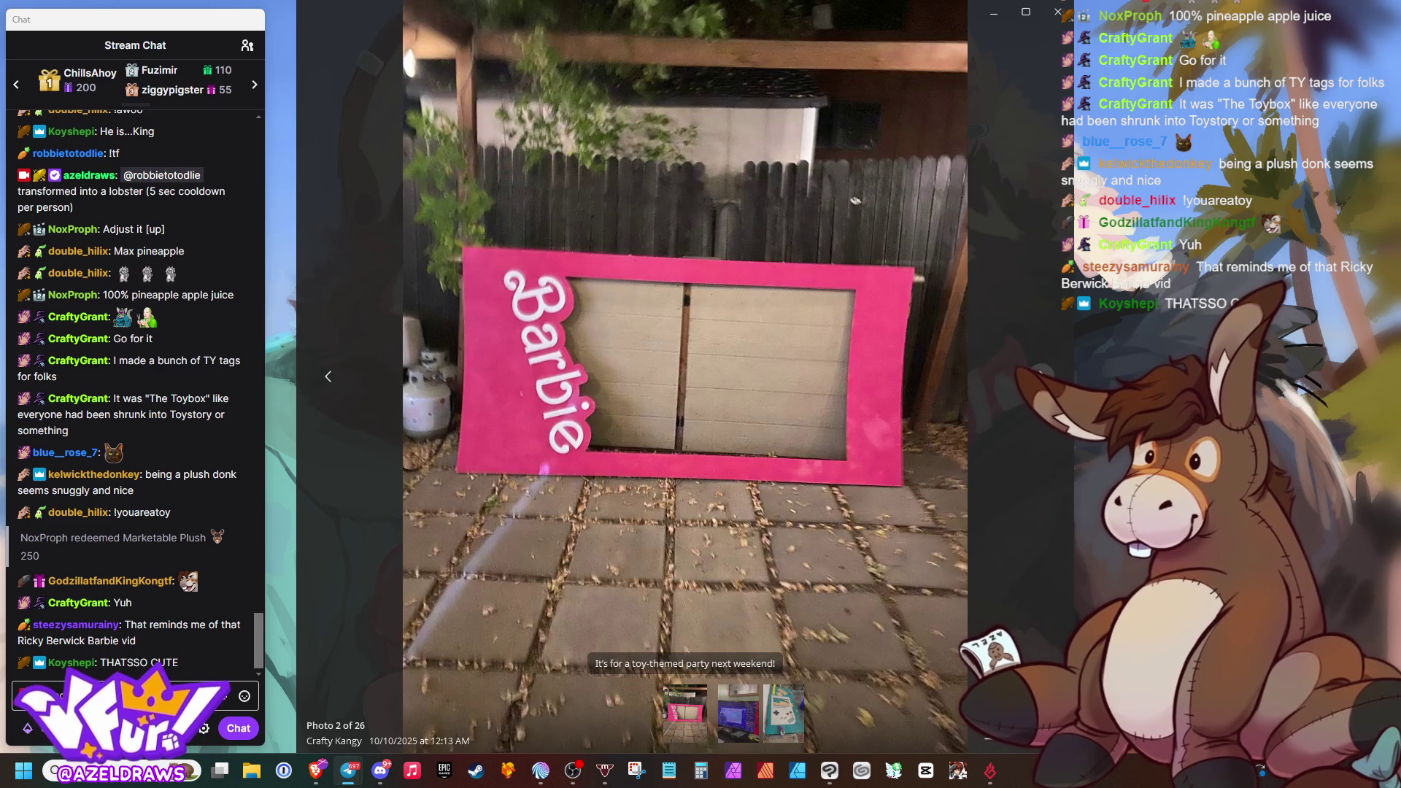
pyautogui.click(1041, 381)
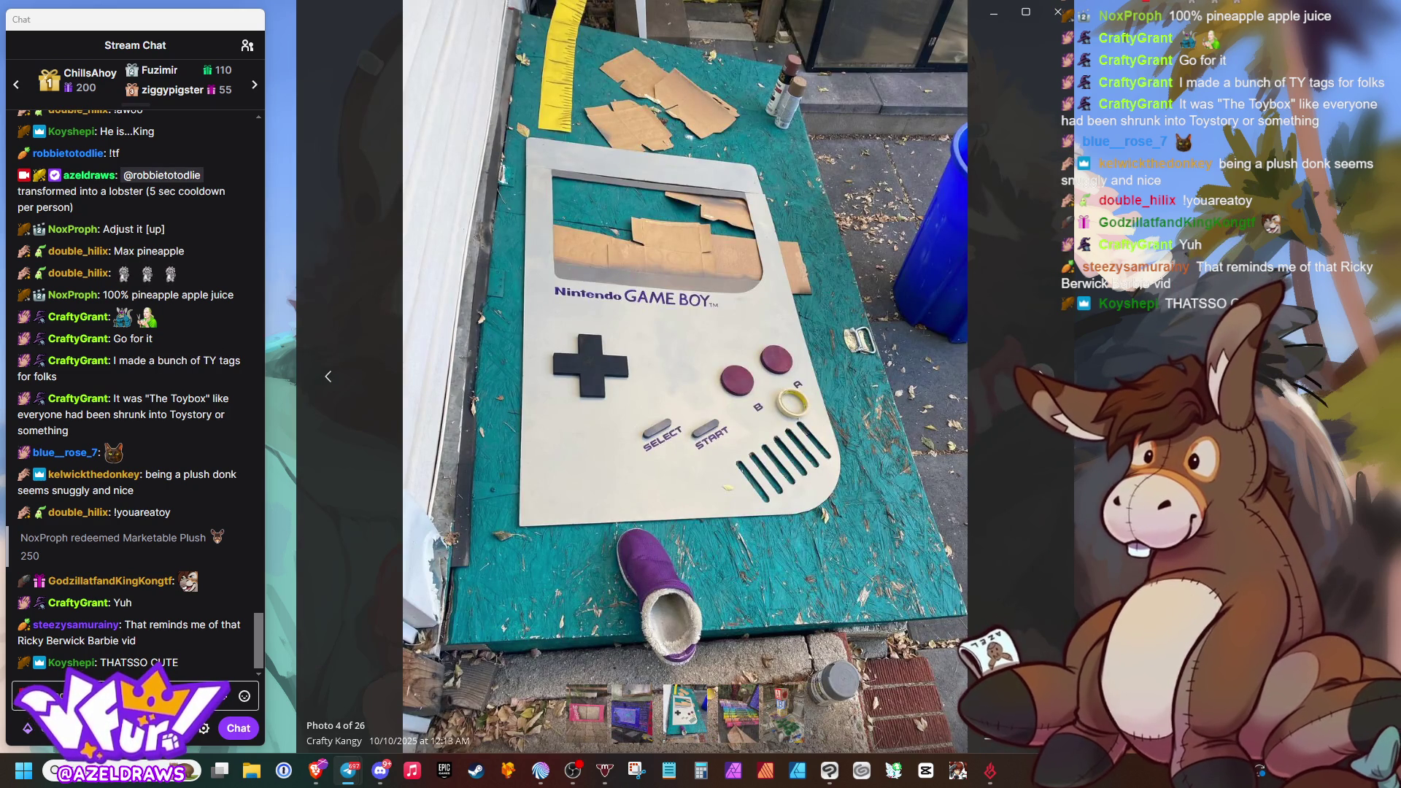
pyautogui.press('Right')
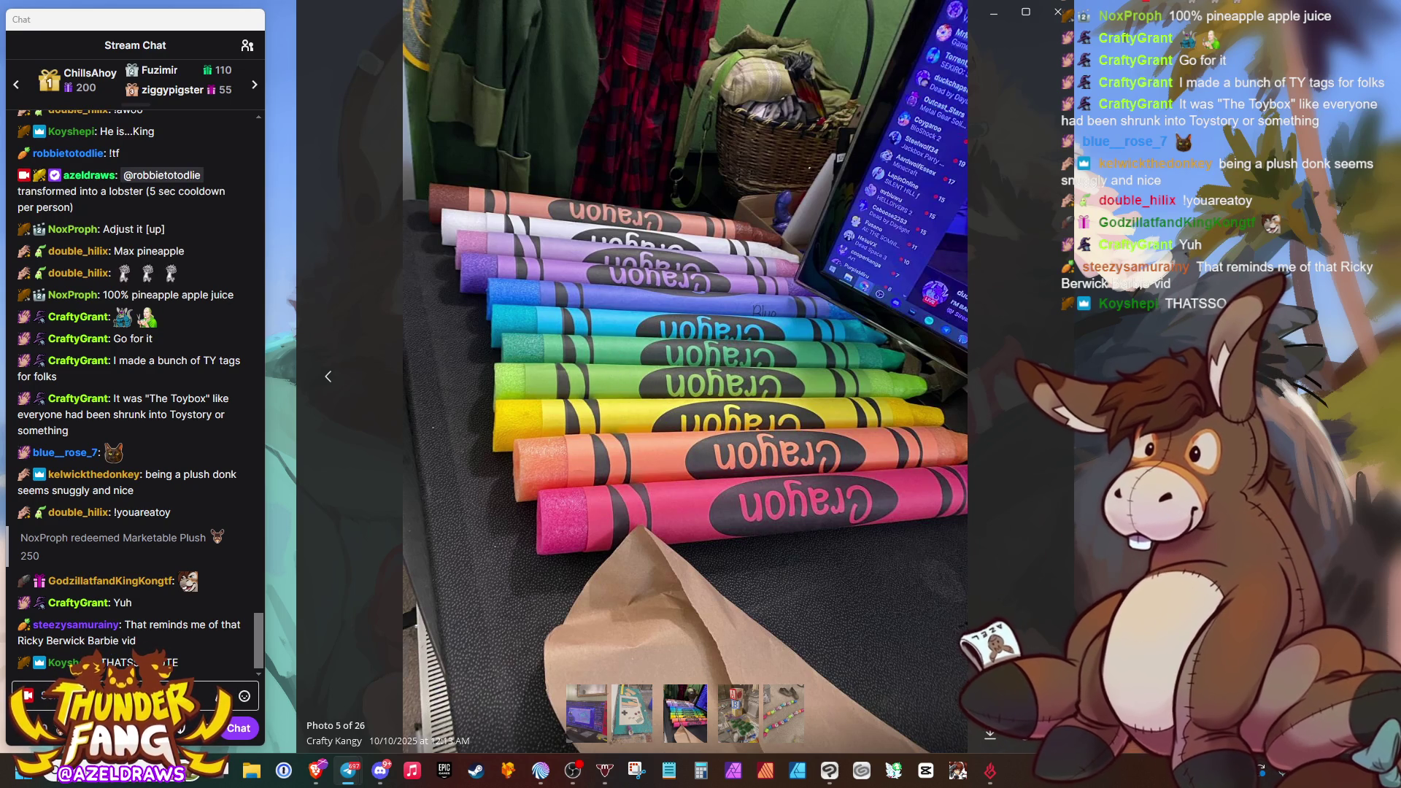
pyautogui.press('Right')
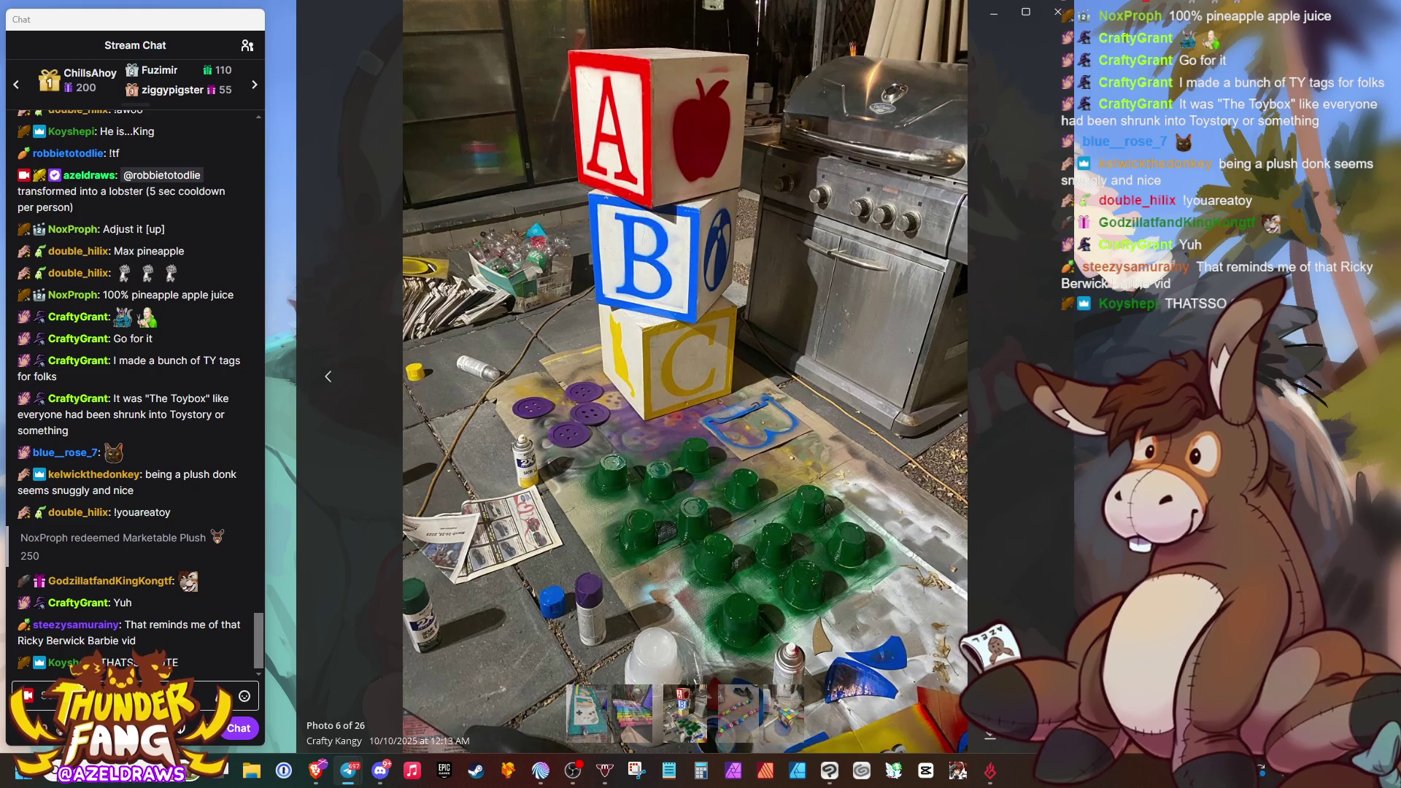
pyautogui.click(1040, 379)
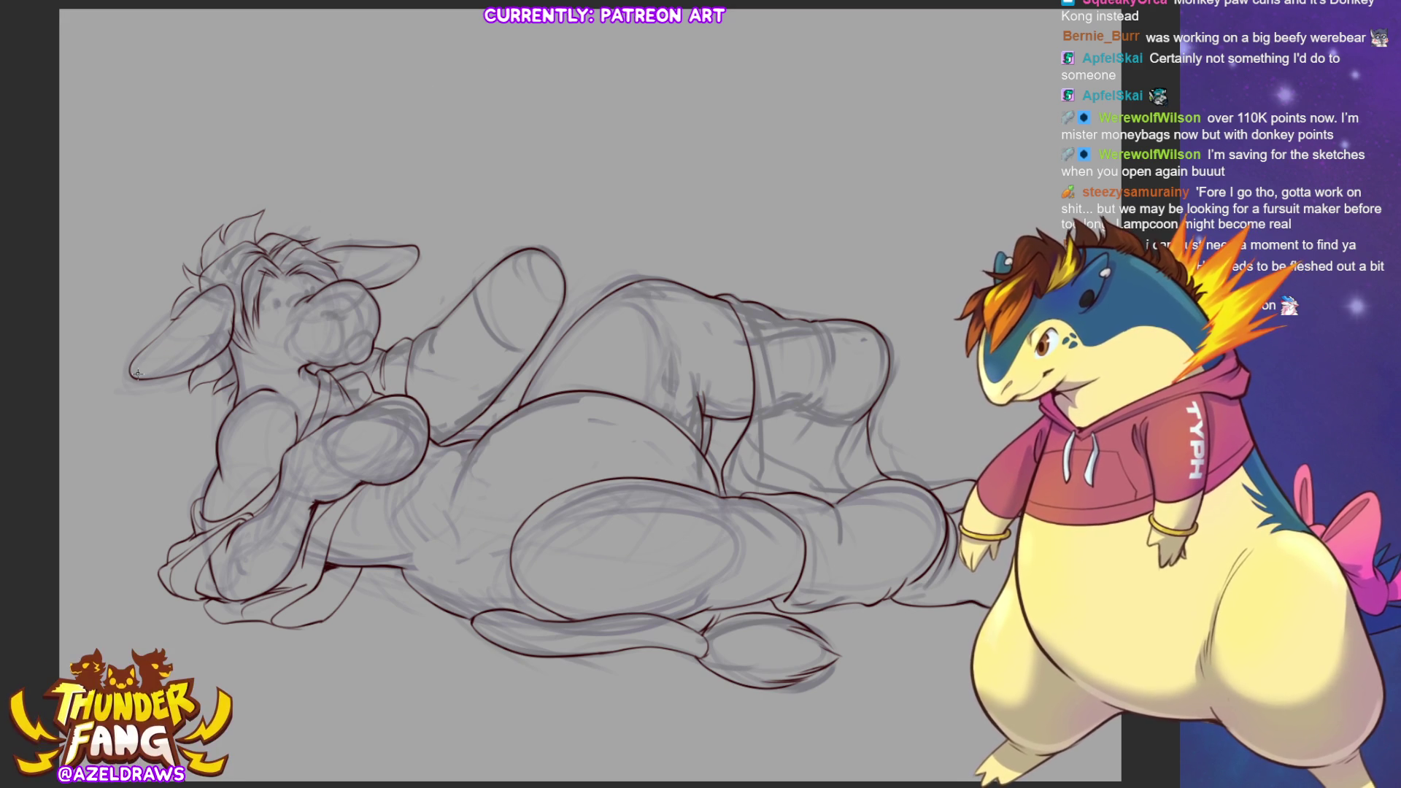
# Trace the inner and lower edges of the left ear in dark brown
pyautogui.moveTo(174, 367); pyautogui.dragTo(234, 300)
pyautogui.moveTo(148, 372)
pyautogui.mouseDown()
pyautogui.moveTo(188, 366)
pyautogui.moveTo(227, 333)
pyautogui.mouseUp()
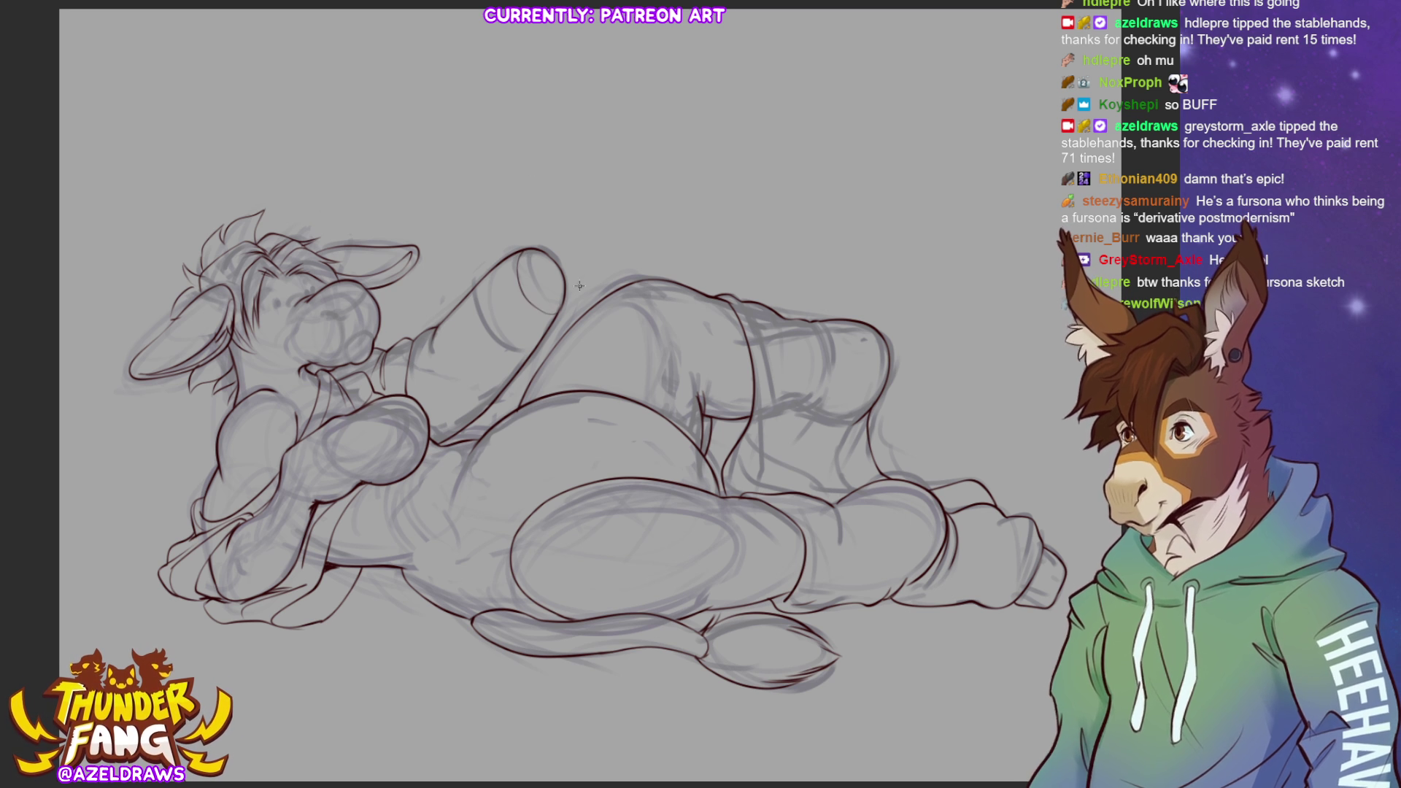
# Ink the knee crease and discard the misplaced leg-edge line
pyautogui.moveTo(511, 257)
pyautogui.mouseDown()
pyautogui.moveTo(511, 278)
pyautogui.moveTo(557, 312)
pyautogui.mouseUp()
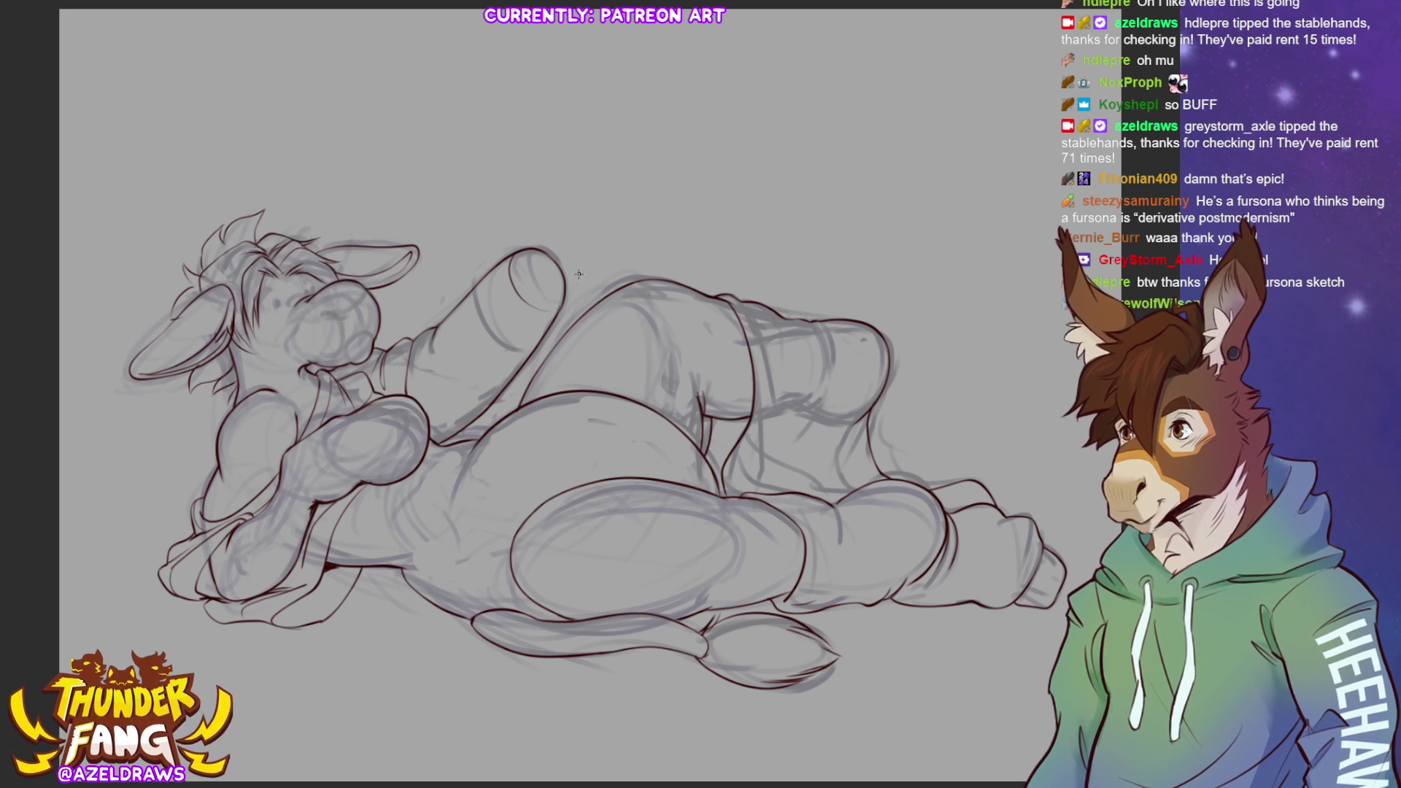
pyautogui.moveTo(473, 289); pyautogui.dragTo(490, 348)
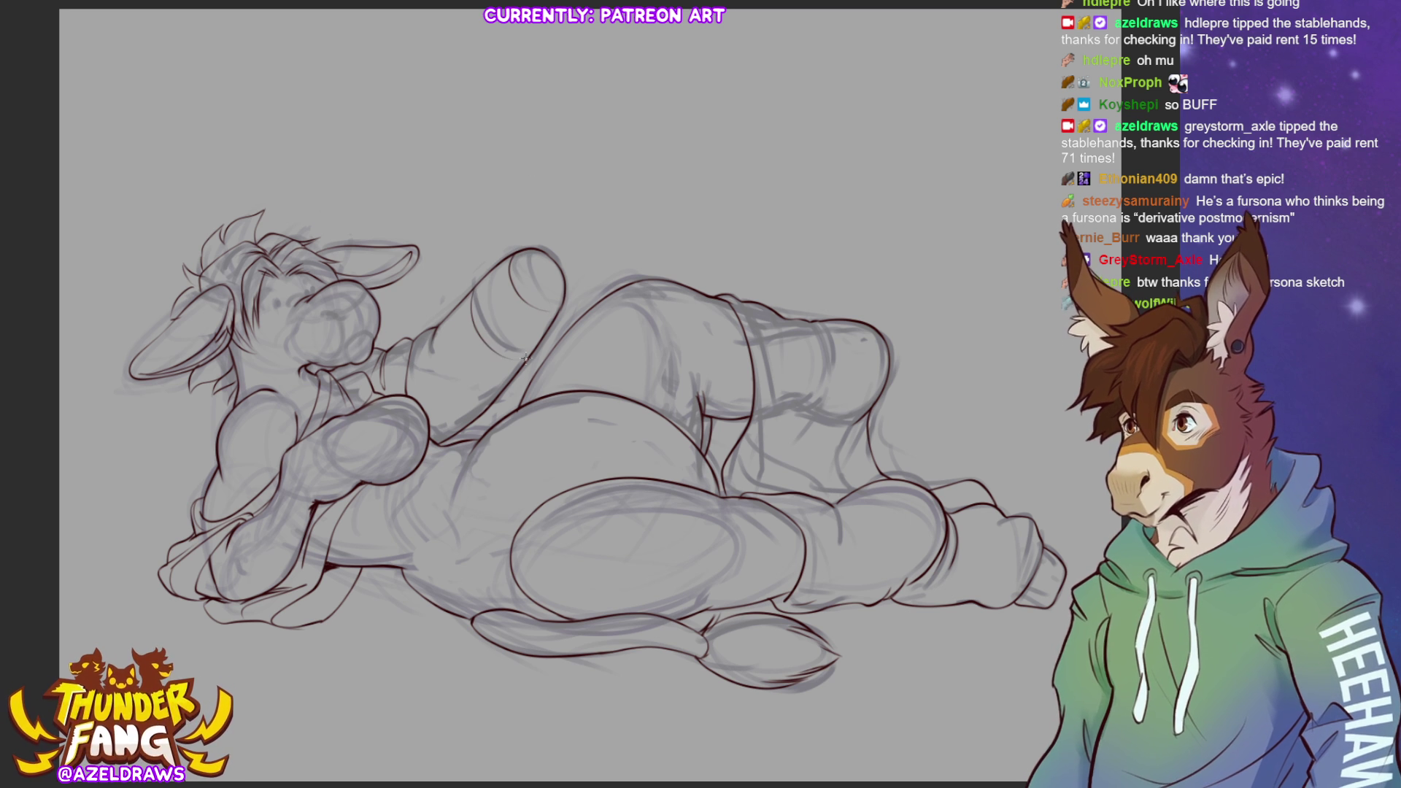
pyautogui.hotkey('ctrl', 'z')
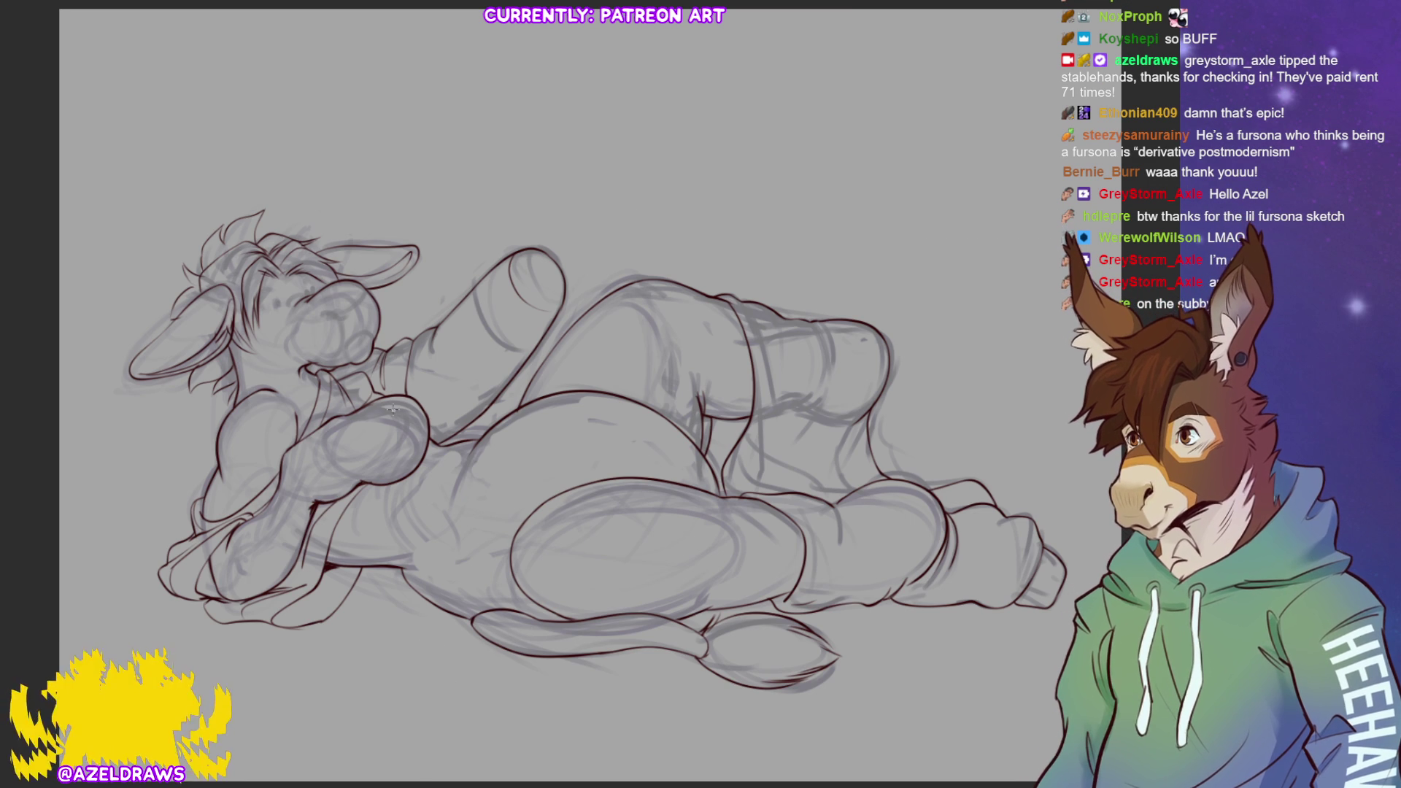
# Ink the chest and arm contours and add a small chest detail dash
pyautogui.moveTo(410, 413); pyautogui.dragTo(380, 476)
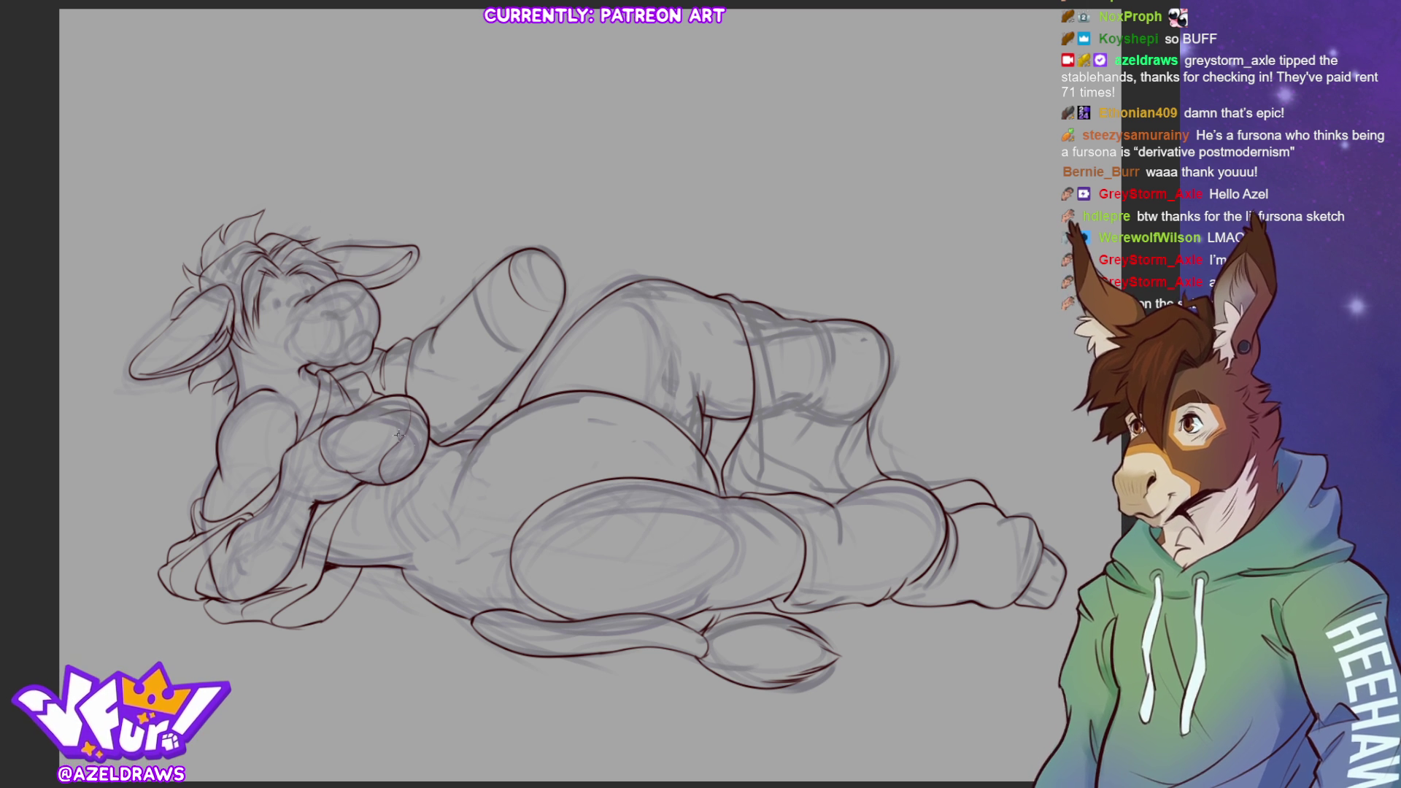
pyautogui.moveTo(389, 431)
pyautogui.mouseDown()
pyautogui.moveTo(417, 435)
pyautogui.moveTo(410, 479)
pyautogui.mouseUp()
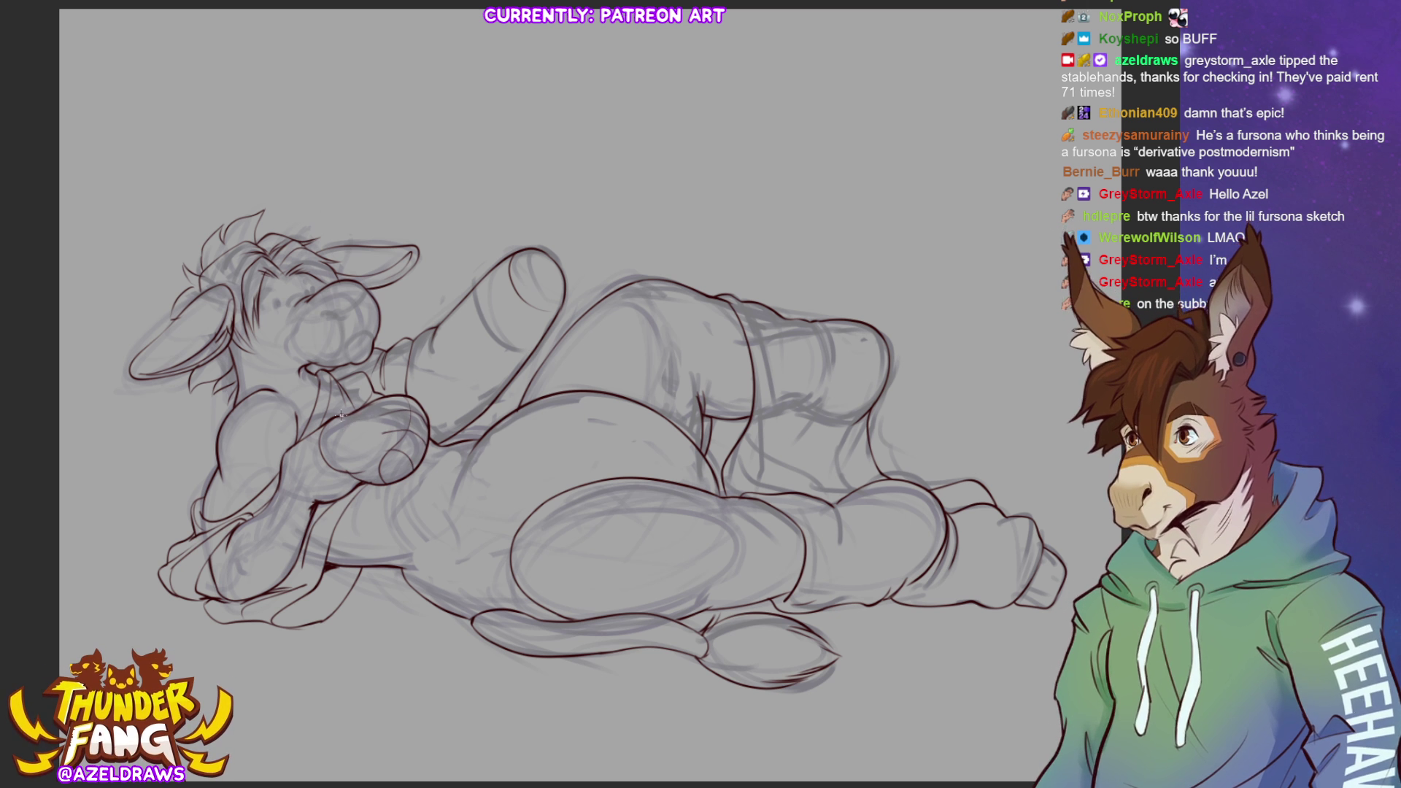
pyautogui.moveTo(346, 432); pyautogui.dragTo(364, 433)
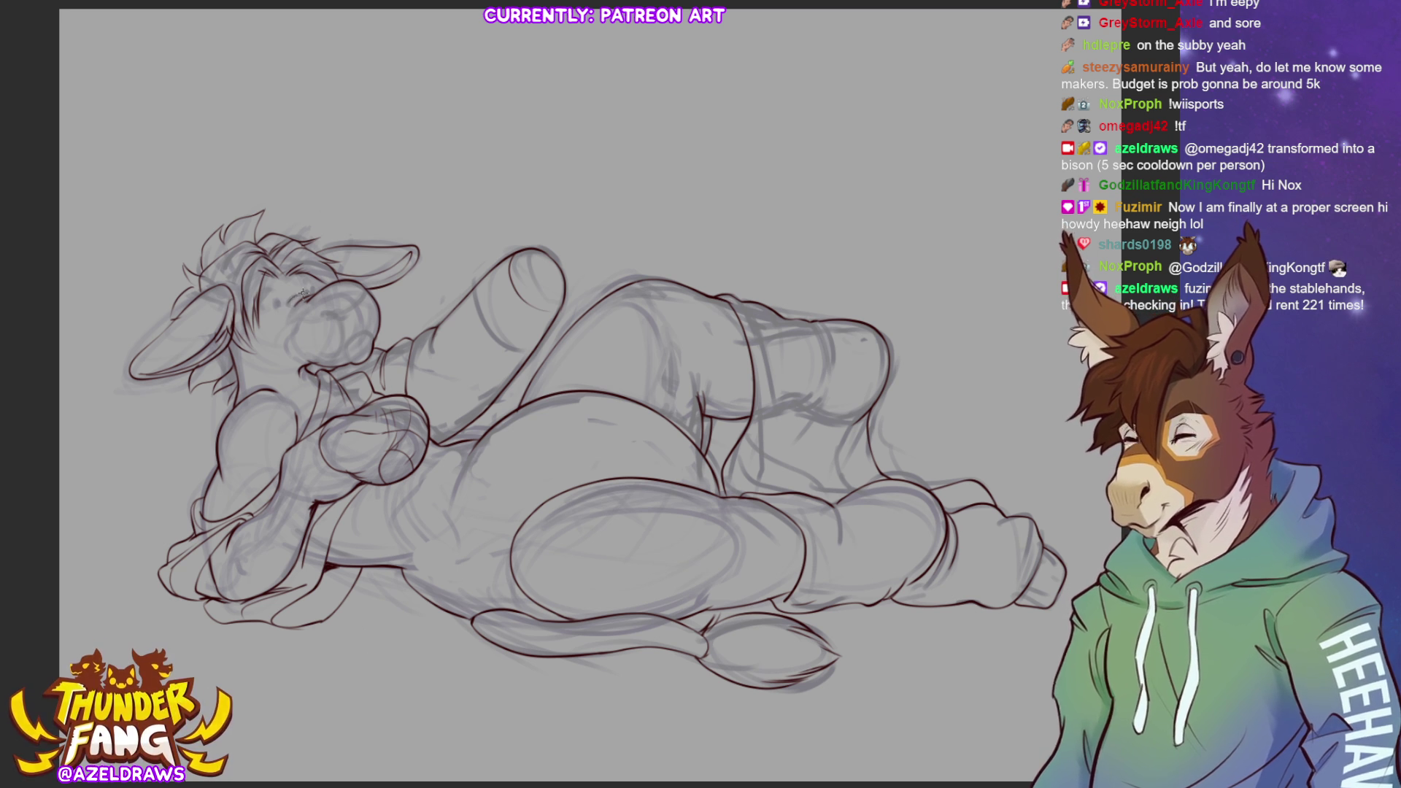
# Redraw the muzzle's left side from cheek to chin, add the closed-eye line, and erase stray chest sketch lines
pyautogui.moveTo(294, 305)
pyautogui.mouseDown()
pyautogui.moveTo(275, 341)
pyautogui.moveTo(298, 364)
pyautogui.mouseUp()
pyautogui.hotkey('ctrl', 'z')
pyautogui.moveTo(292, 309)
pyautogui.mouseDown()
pyautogui.moveTo(277, 345)
pyautogui.moveTo(310, 365)
pyautogui.mouseUp()
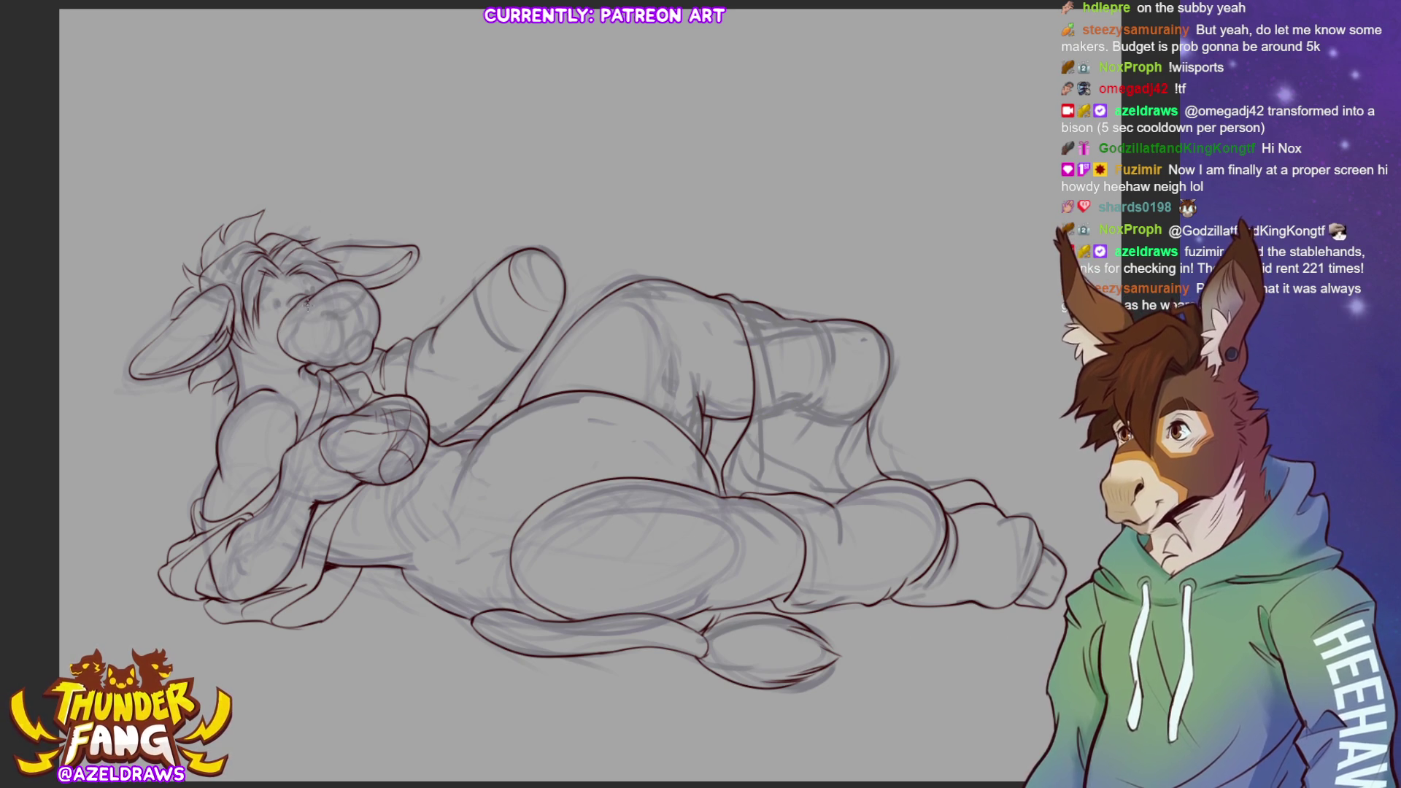
pyautogui.moveTo(324, 315); pyautogui.dragTo(352, 312)
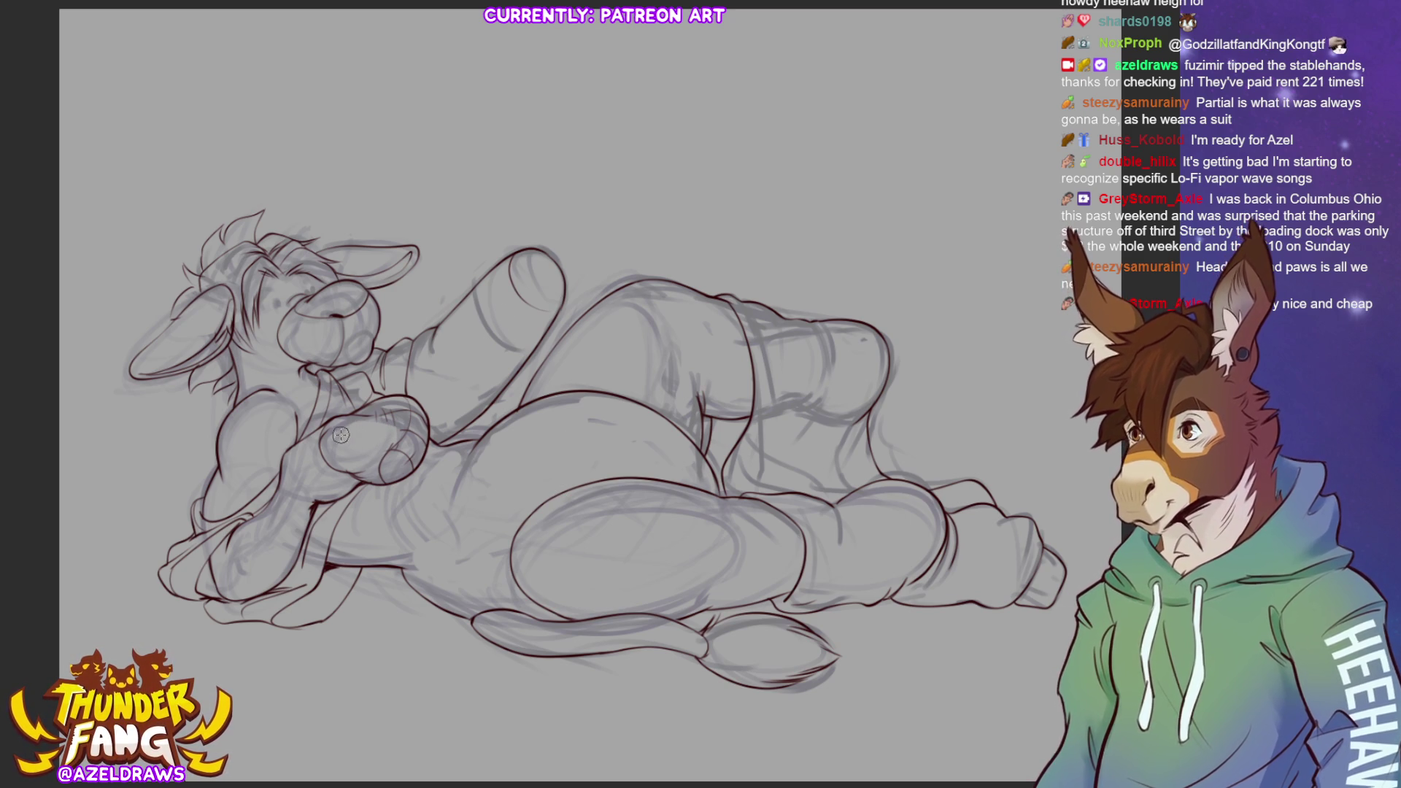
pyautogui.moveTo(410, 434); pyautogui.dragTo(377, 468)
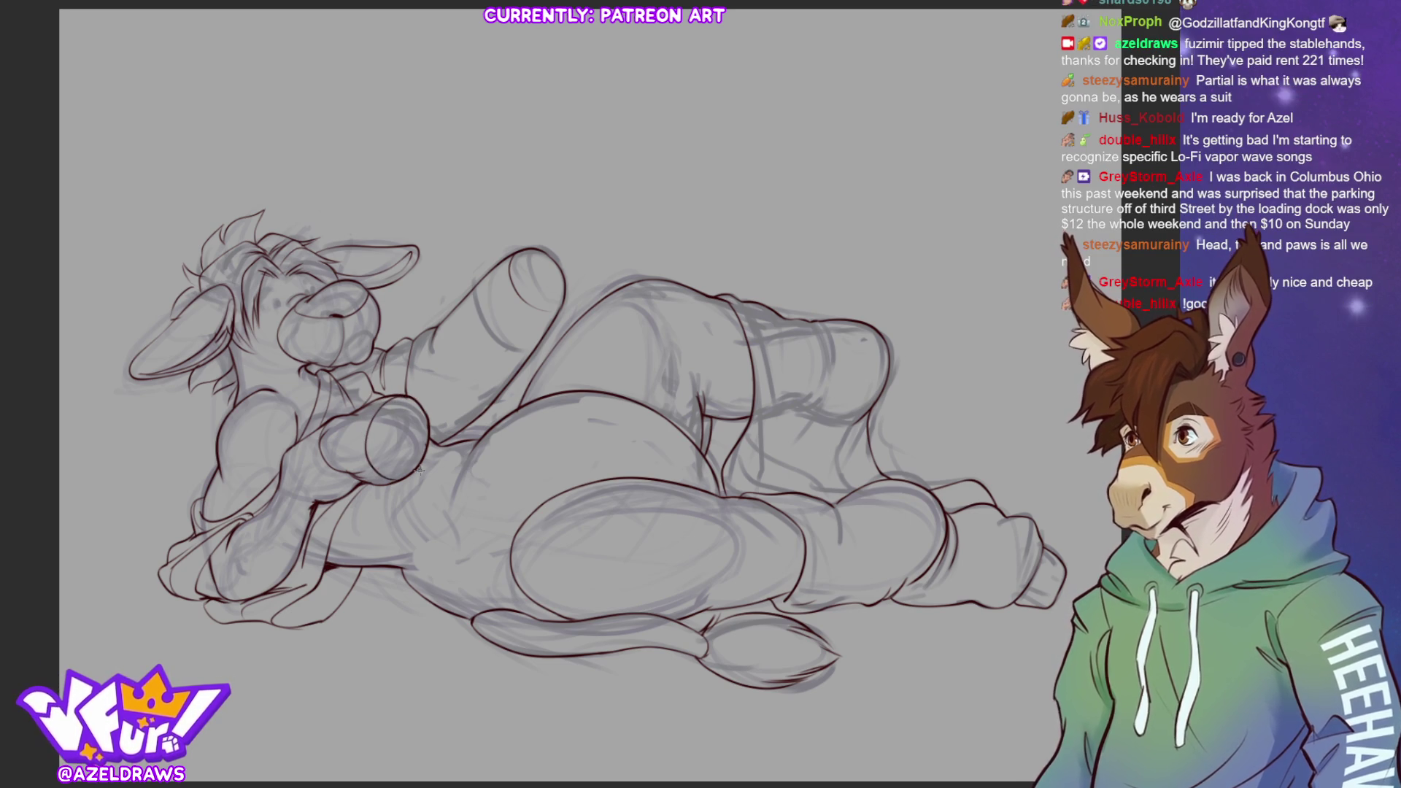
# Trace the curved chest line and the belly contours, discarding one stray short belly stroke
pyautogui.moveTo(402, 397)
pyautogui.mouseDown()
pyautogui.moveTo(374, 418)
pyautogui.moveTo(367, 464)
pyautogui.moveTo(412, 476)
pyautogui.mouseUp()
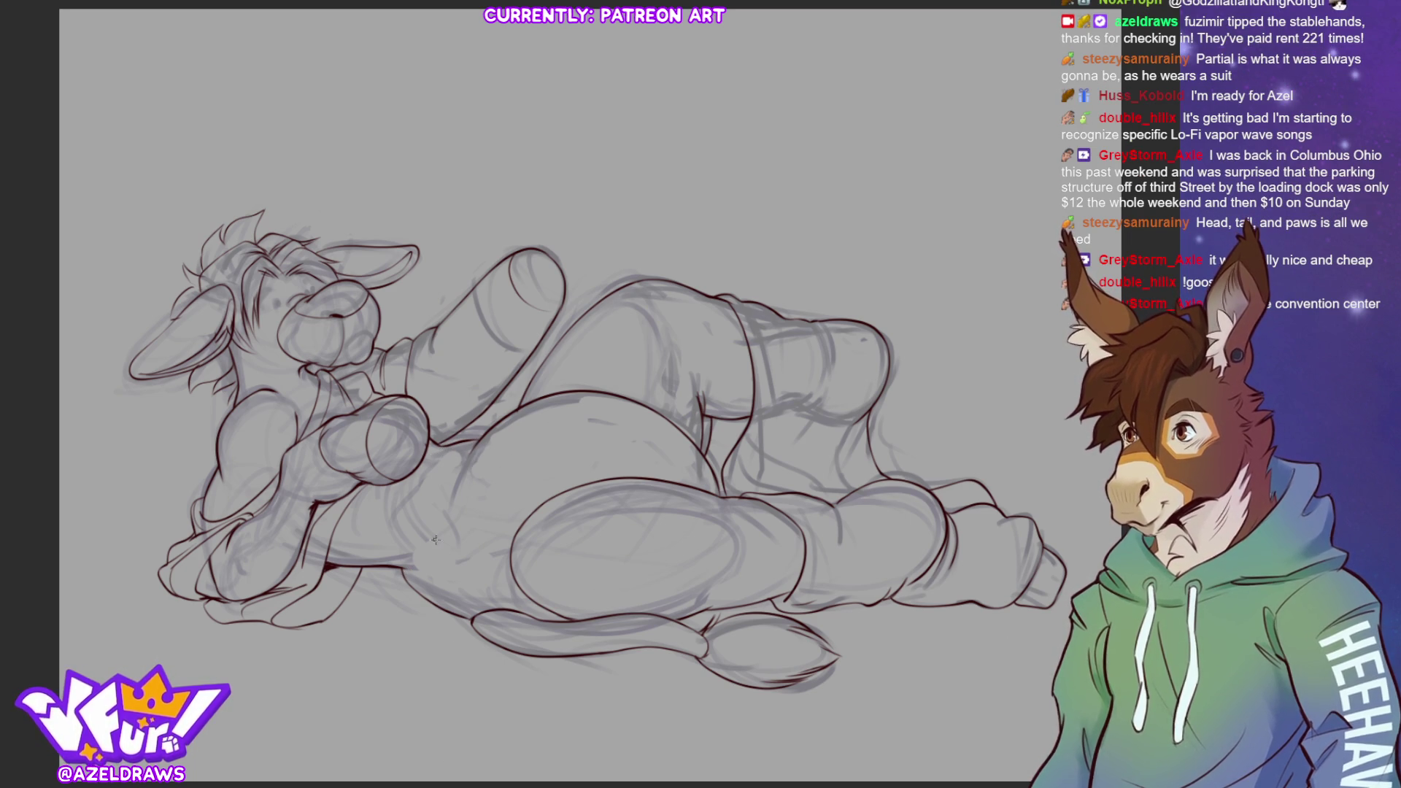
pyautogui.moveTo(403, 560); pyautogui.dragTo(446, 512)
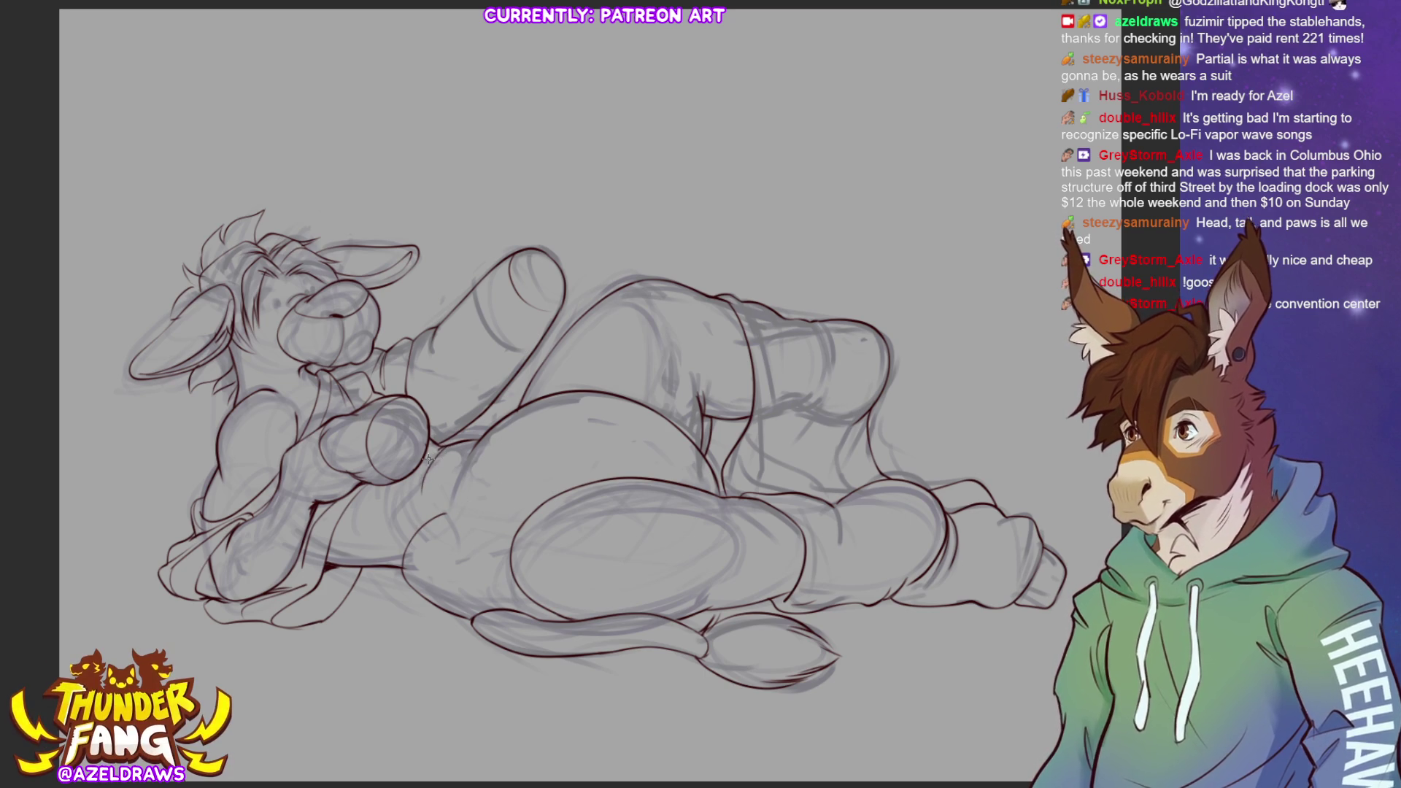
pyautogui.moveTo(481, 441); pyautogui.dragTo(448, 504)
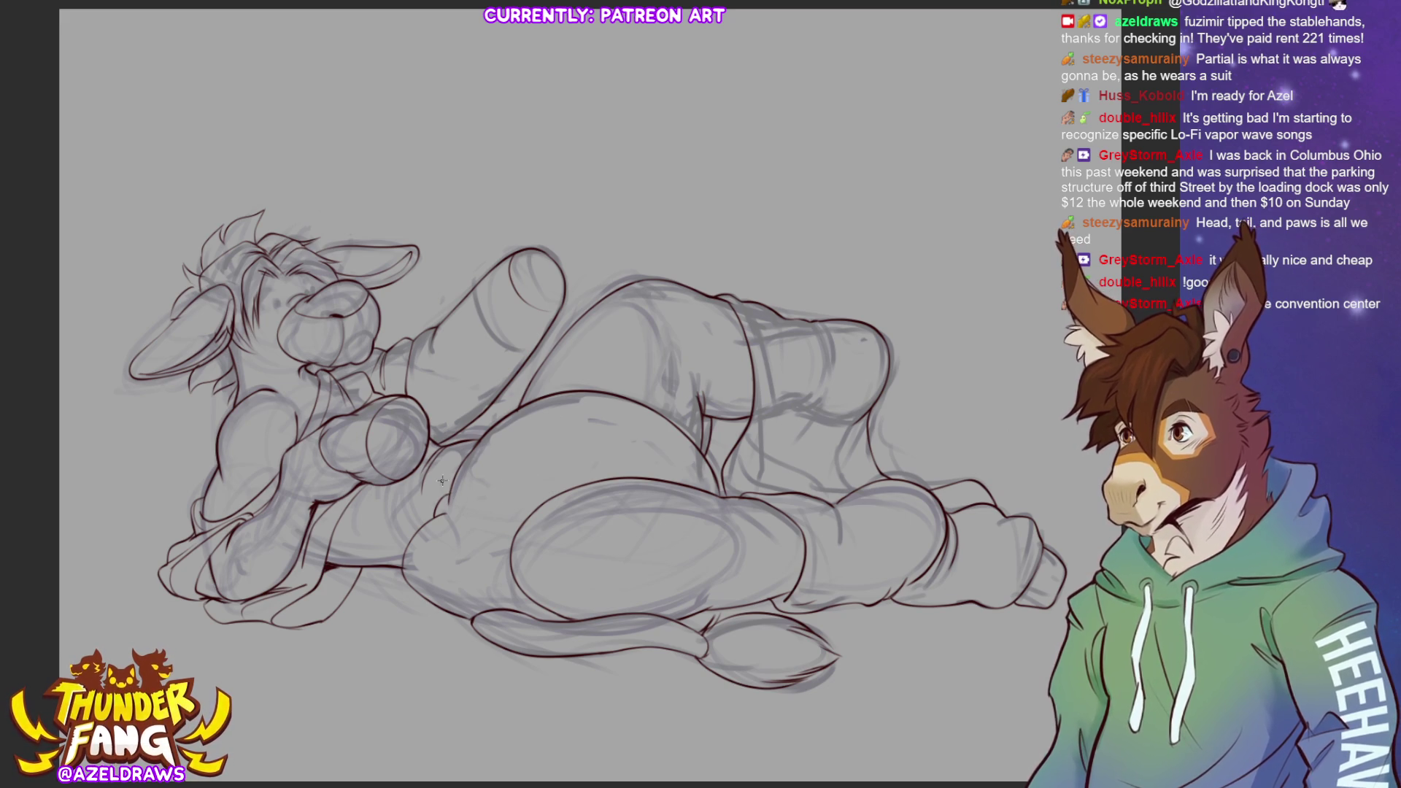
pyautogui.moveTo(440, 461); pyautogui.dragTo(456, 458)
pyautogui.hotkey('ctrl', 'z')
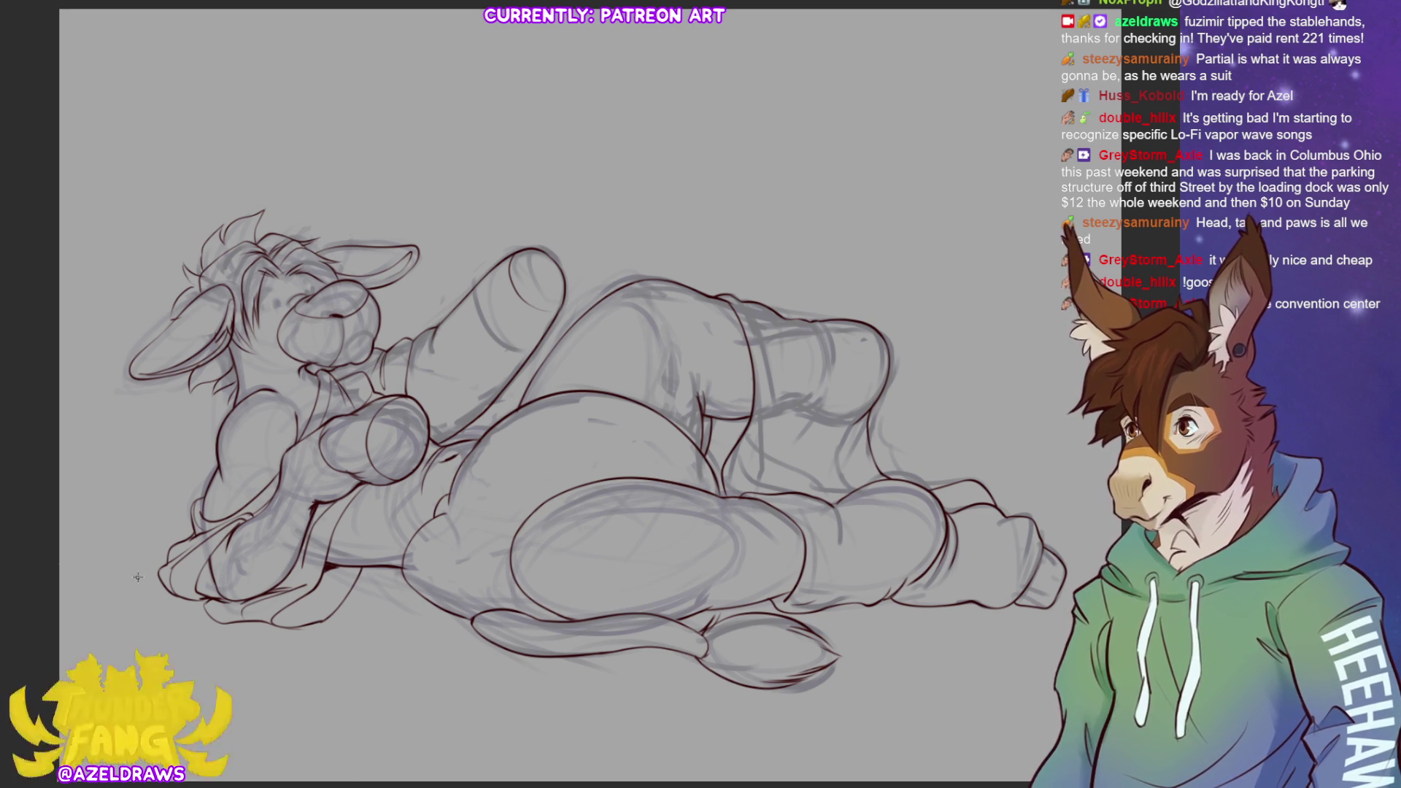
pyautogui.scroll(5, 525, 394)
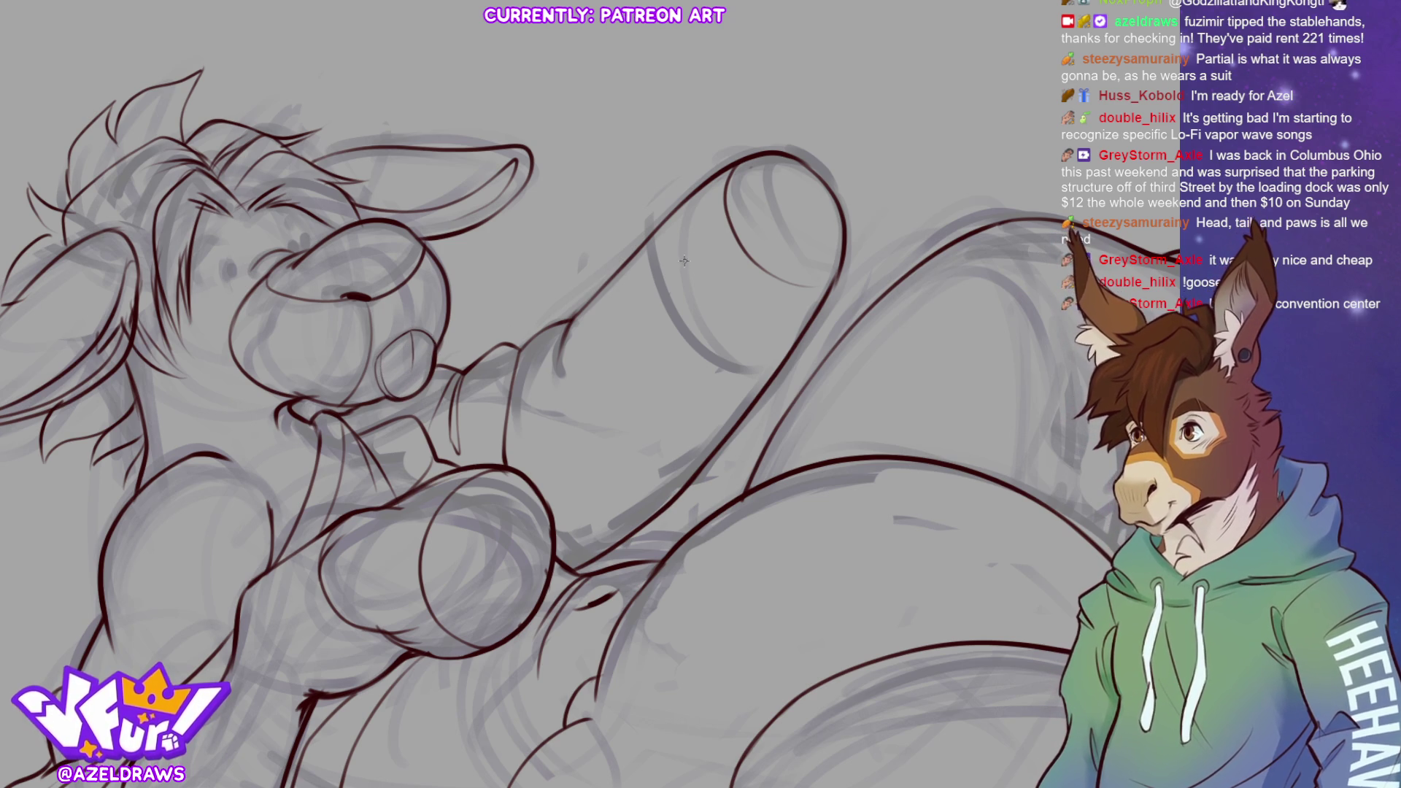
# Darken the eye and ink the brow, a line beside the eye, and a short under-eye line
pyautogui.moveTo(340, 299); pyautogui.dragTo(370, 304)
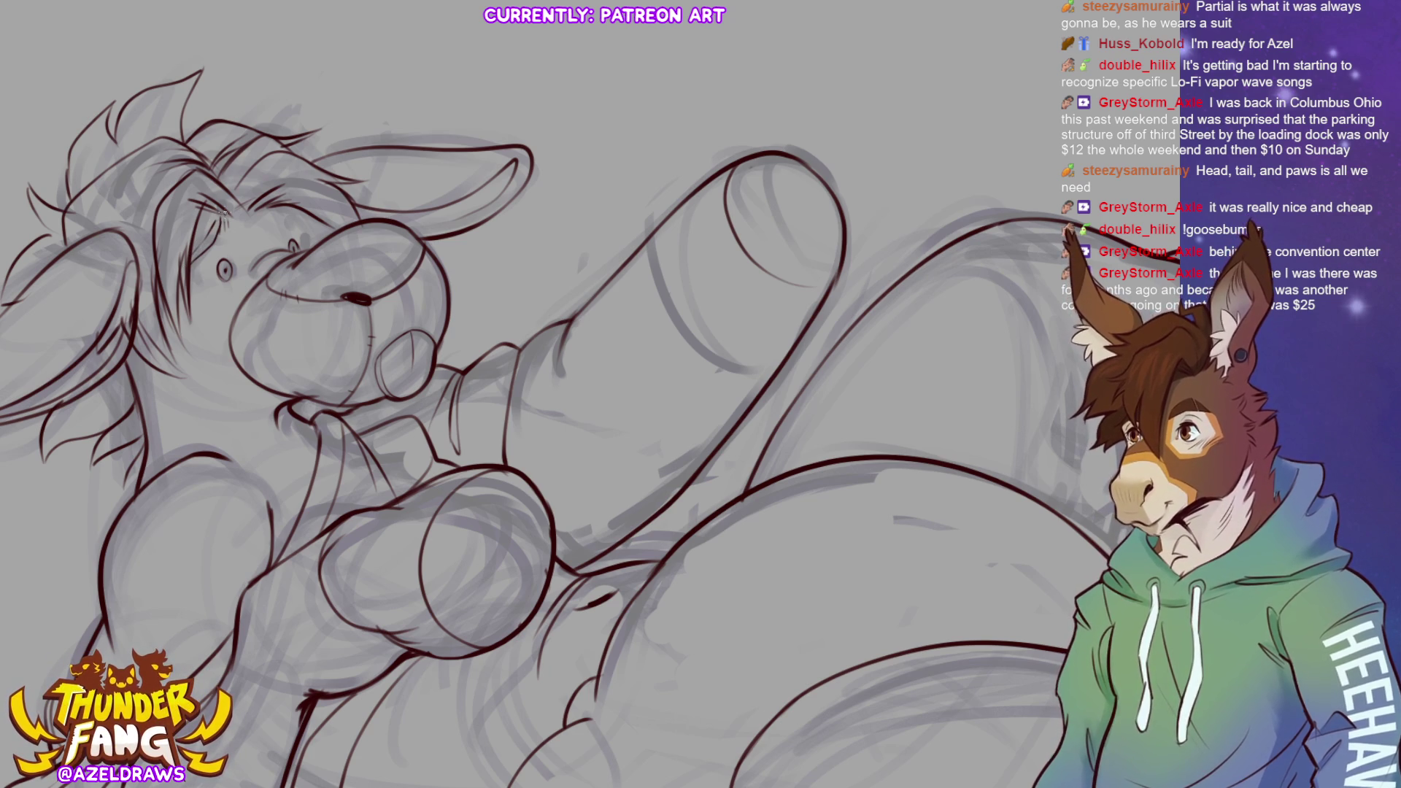
pyautogui.moveTo(265, 214)
pyautogui.mouseDown()
pyautogui.moveTo(305, 232)
pyautogui.moveTo(270, 224)
pyautogui.mouseUp()
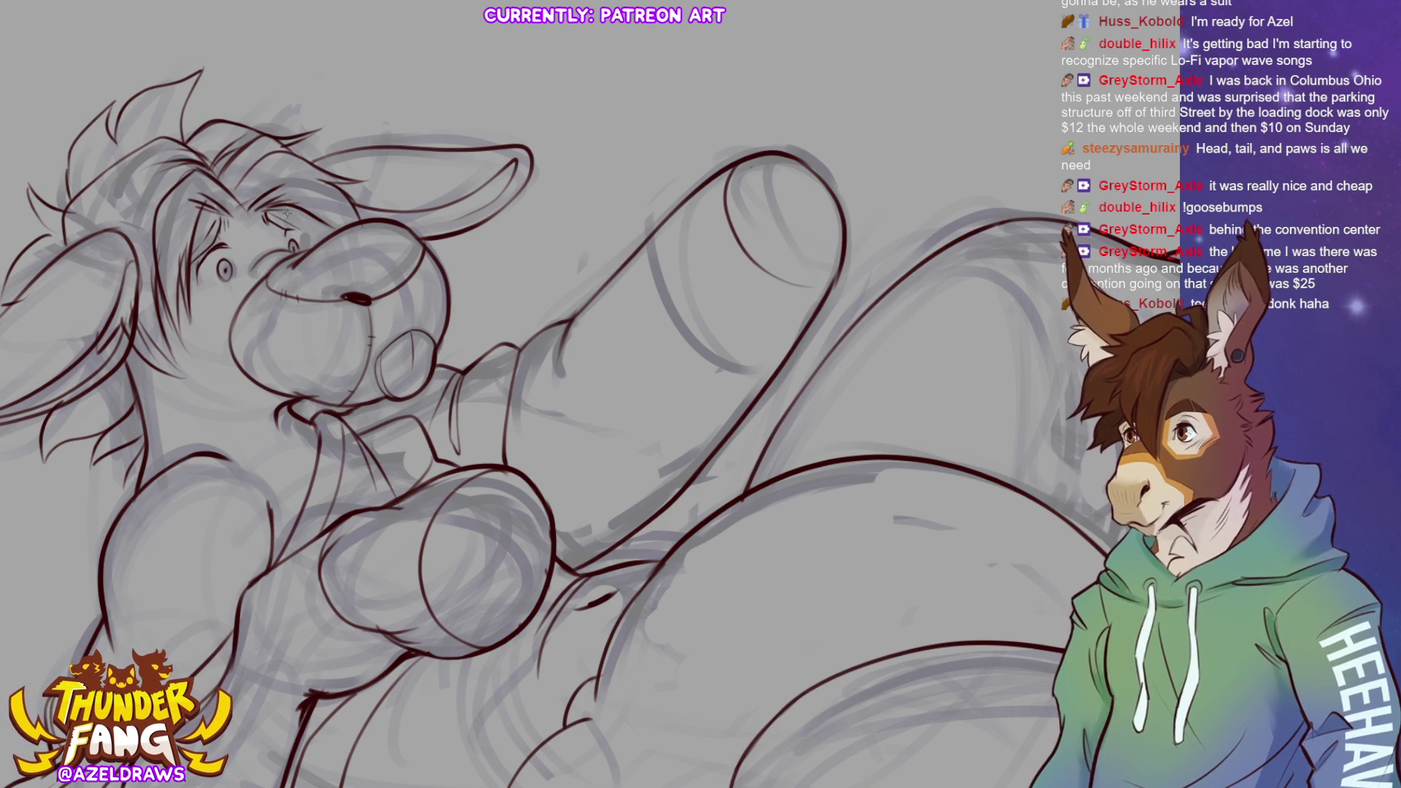
pyautogui.moveTo(288, 217); pyautogui.dragTo(315, 239)
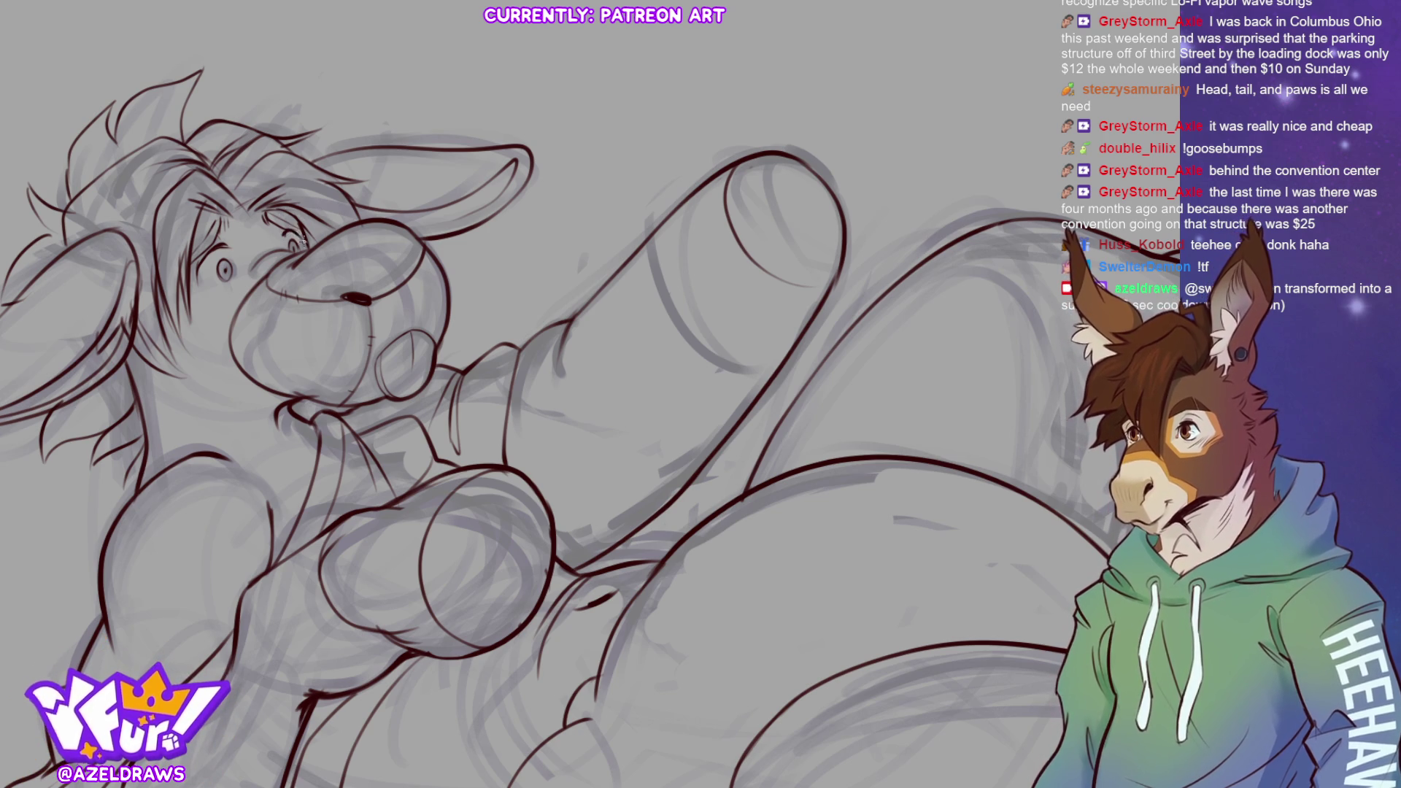
pyautogui.moveTo(213, 289); pyautogui.dragTo(224, 289)
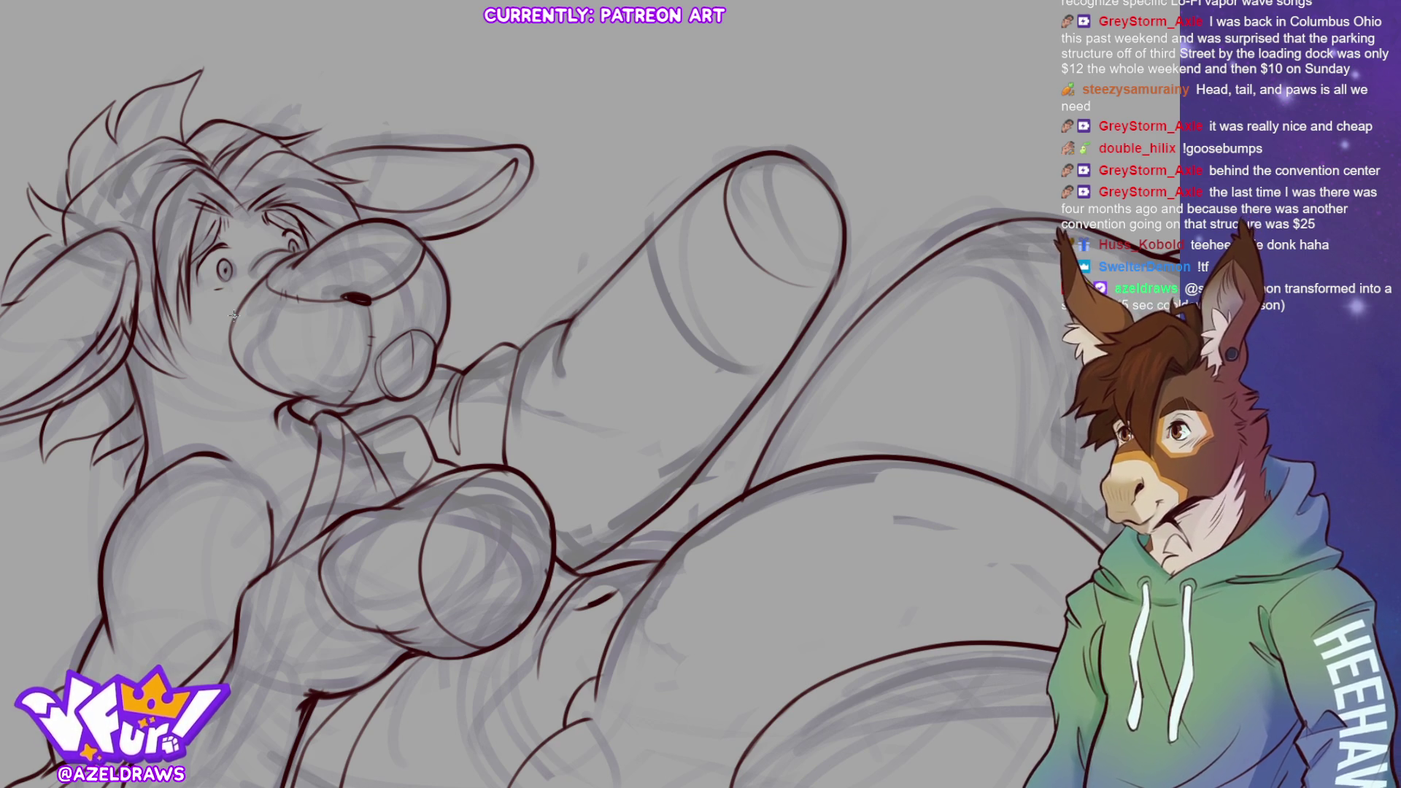
pyautogui.moveTo(511, 394); pyautogui.dragTo(770, 403)
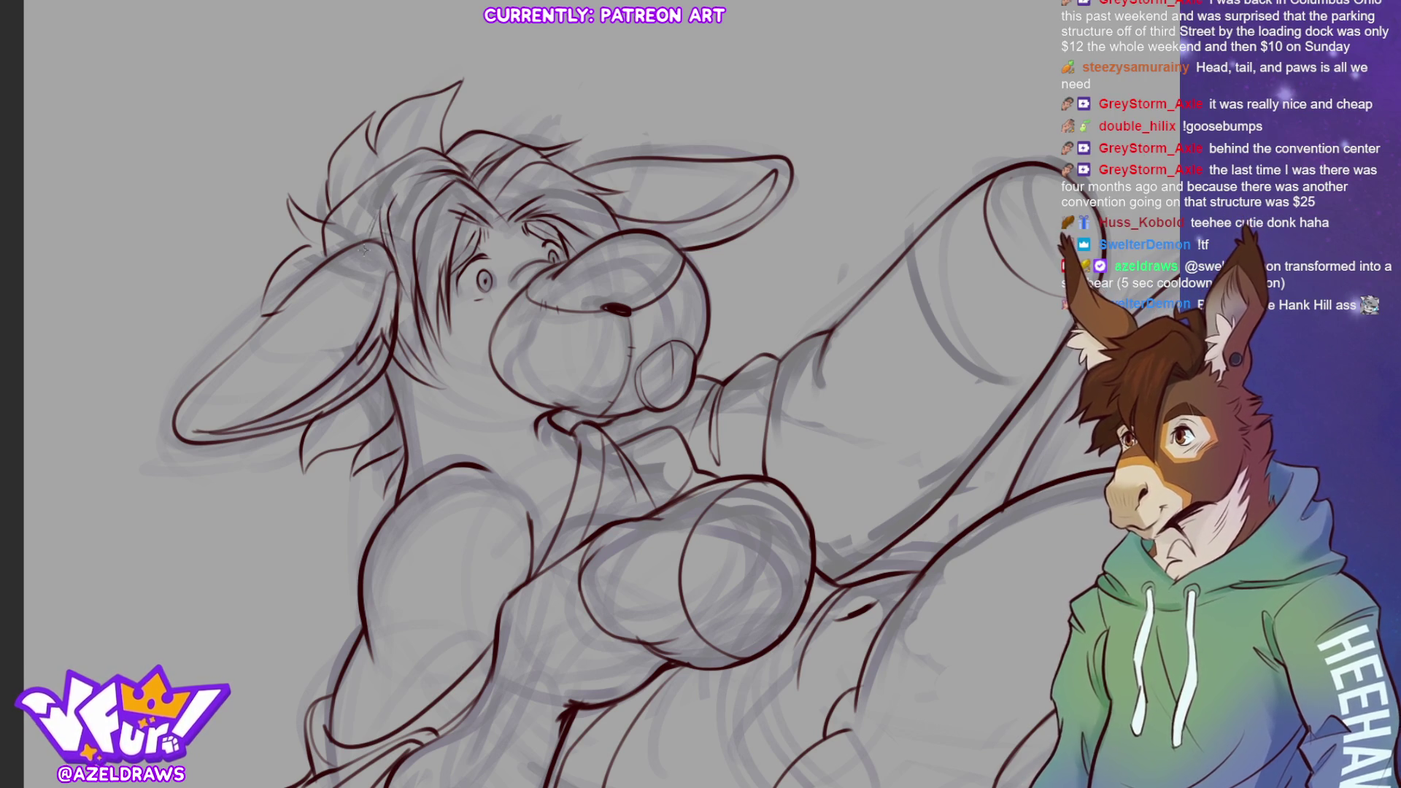
# Ink hair strands near the ear, a neck line, and redrawn upward-sweeping hair spikes
pyautogui.moveTo(380, 188); pyautogui.dragTo(346, 241)
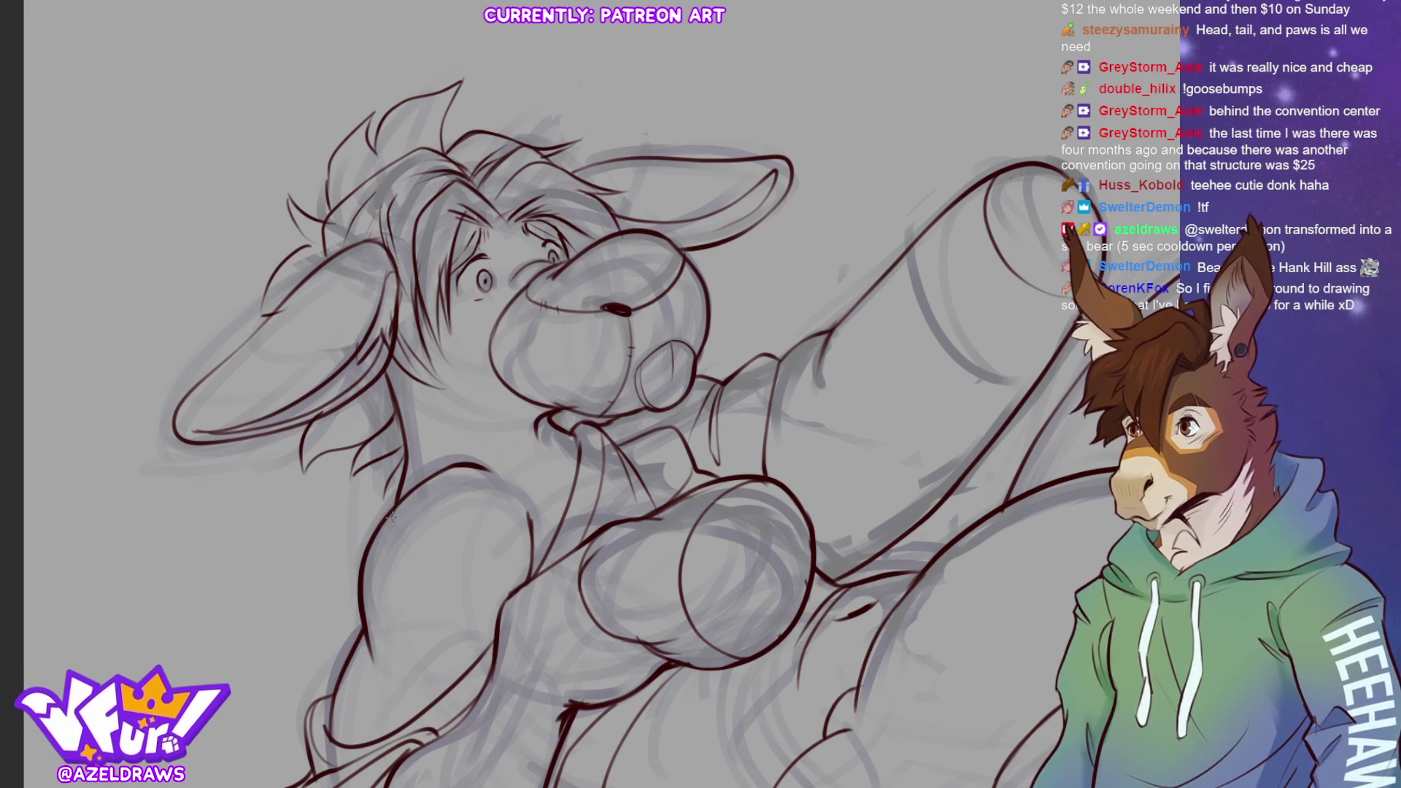
pyautogui.moveTo(382, 456); pyautogui.dragTo(380, 499)
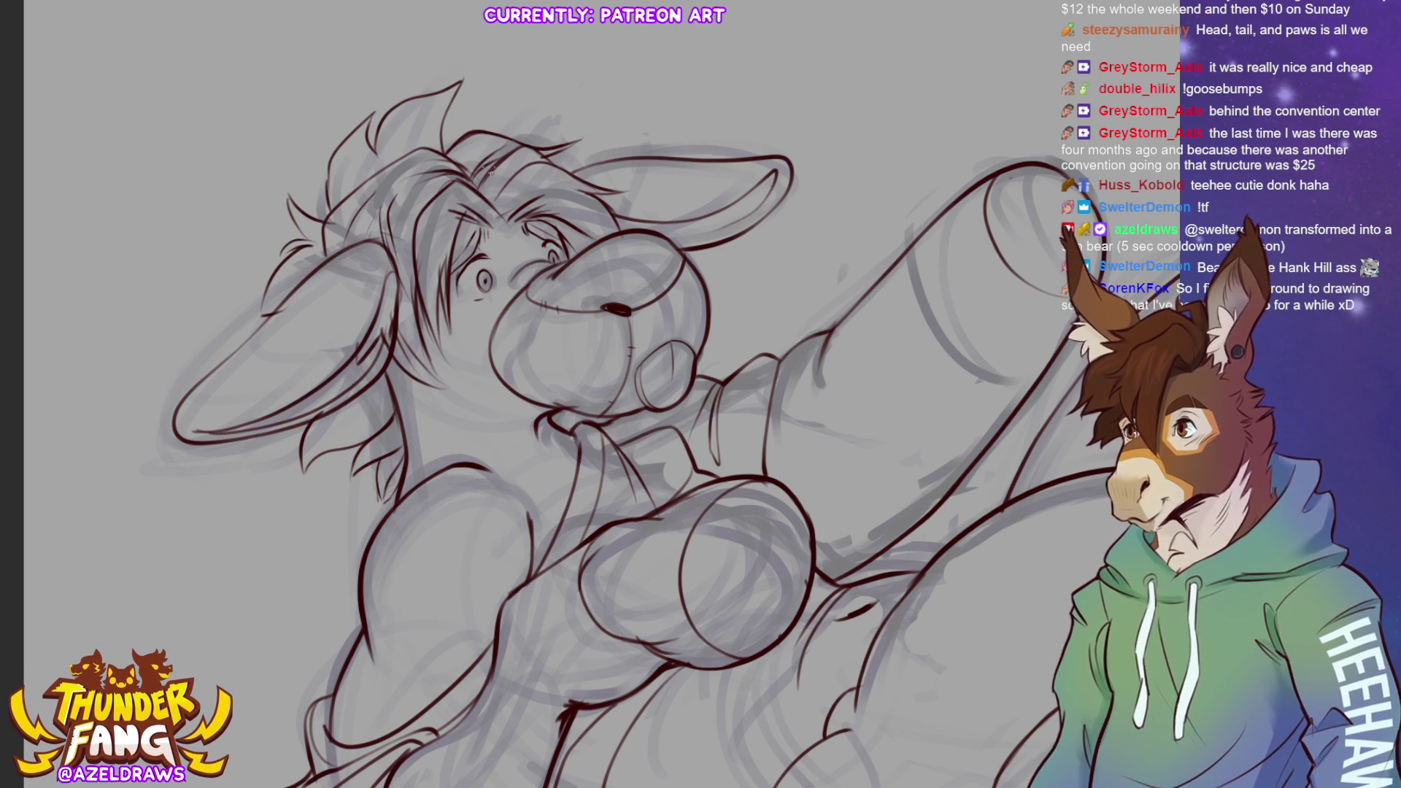
pyautogui.moveTo(474, 132)
pyautogui.mouseDown()
pyautogui.moveTo(488, 133)
pyautogui.moveTo(475, 163)
pyautogui.moveTo(496, 134)
pyautogui.mouseUp()
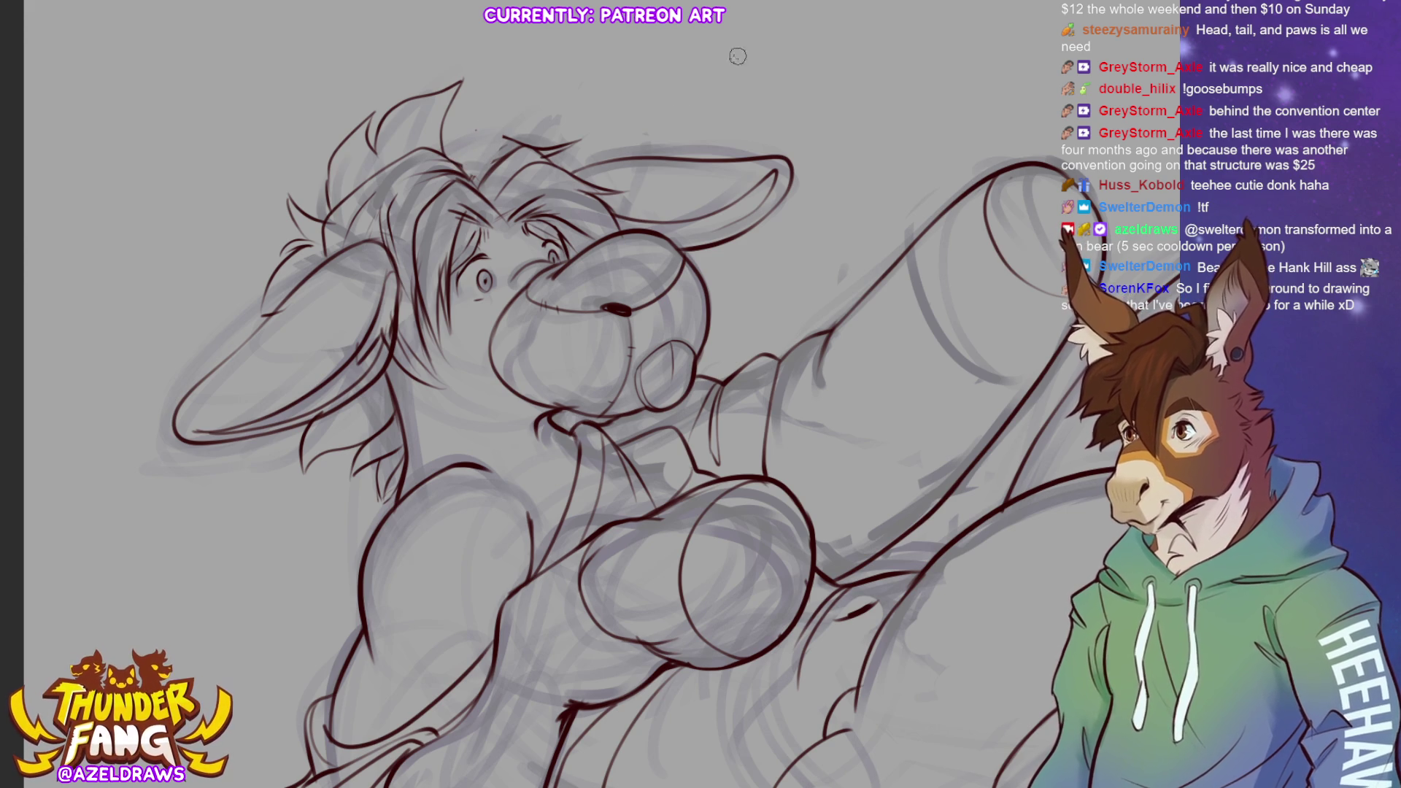
pyautogui.moveTo(463, 182); pyautogui.dragTo(515, 113)
pyautogui.moveTo(447, 153)
pyautogui.mouseDown()
pyautogui.moveTo(489, 95)
pyautogui.moveTo(471, 131)
pyautogui.moveTo(507, 99)
pyautogui.moveTo(503, 137)
pyautogui.moveTo(458, 185)
pyautogui.mouseUp()
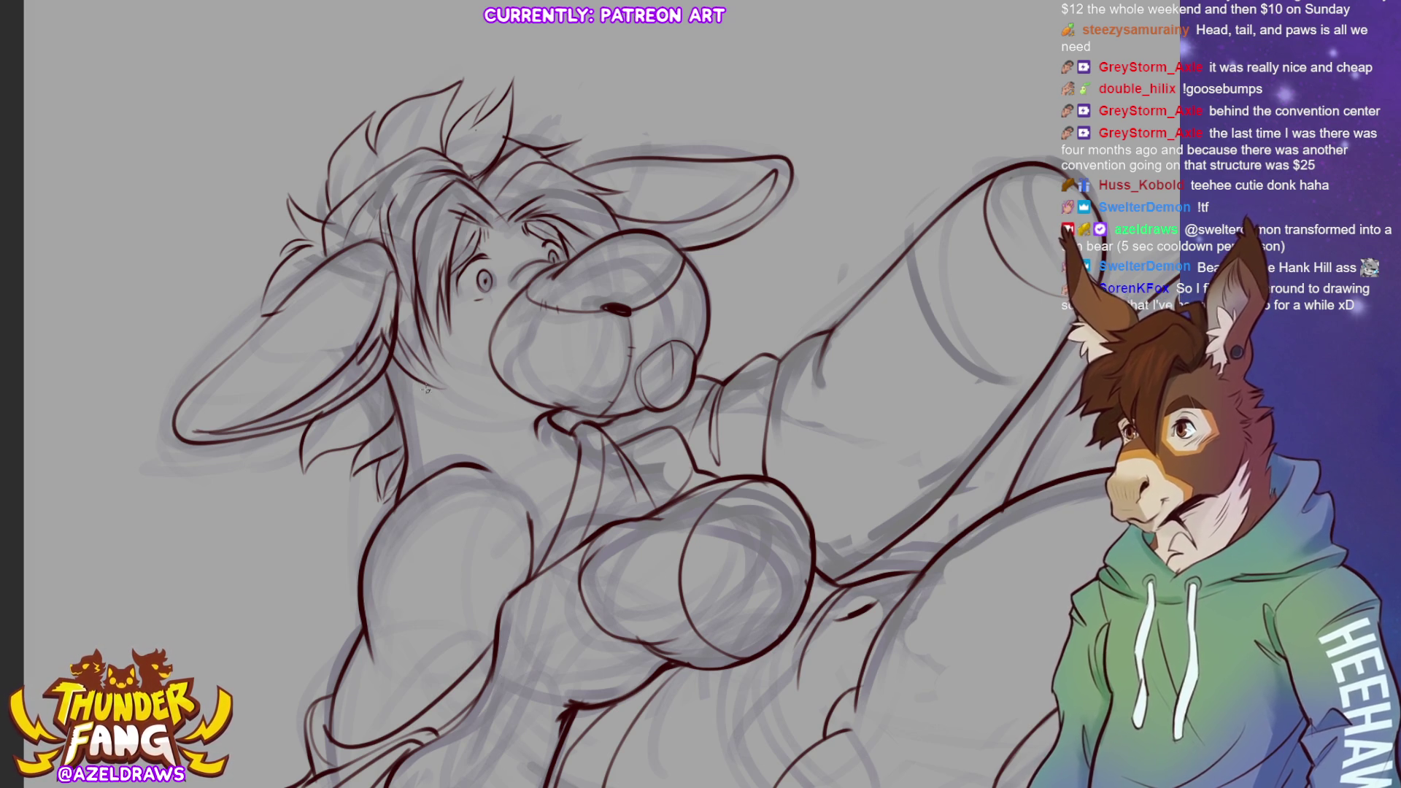
# Draw the line under the chin and a short cheek line, then fit the whole drawing in view
pyautogui.moveTo(419, 383)
pyautogui.mouseDown()
pyautogui.moveTo(483, 412)
pyautogui.moveTo(525, 478)
pyautogui.moveTo(566, 488)
pyautogui.mouseUp()
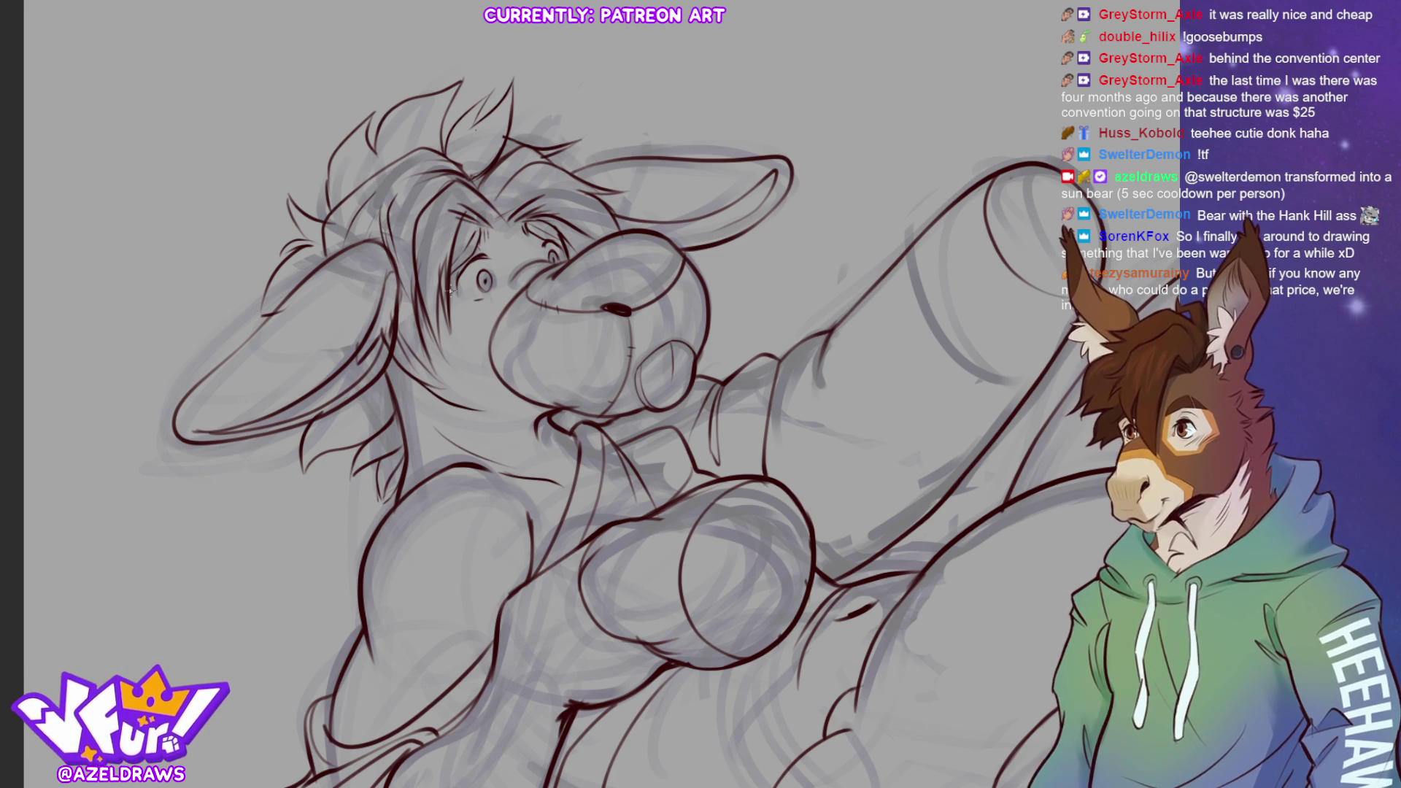
pyautogui.moveTo(431, 347); pyautogui.dragTo(462, 400)
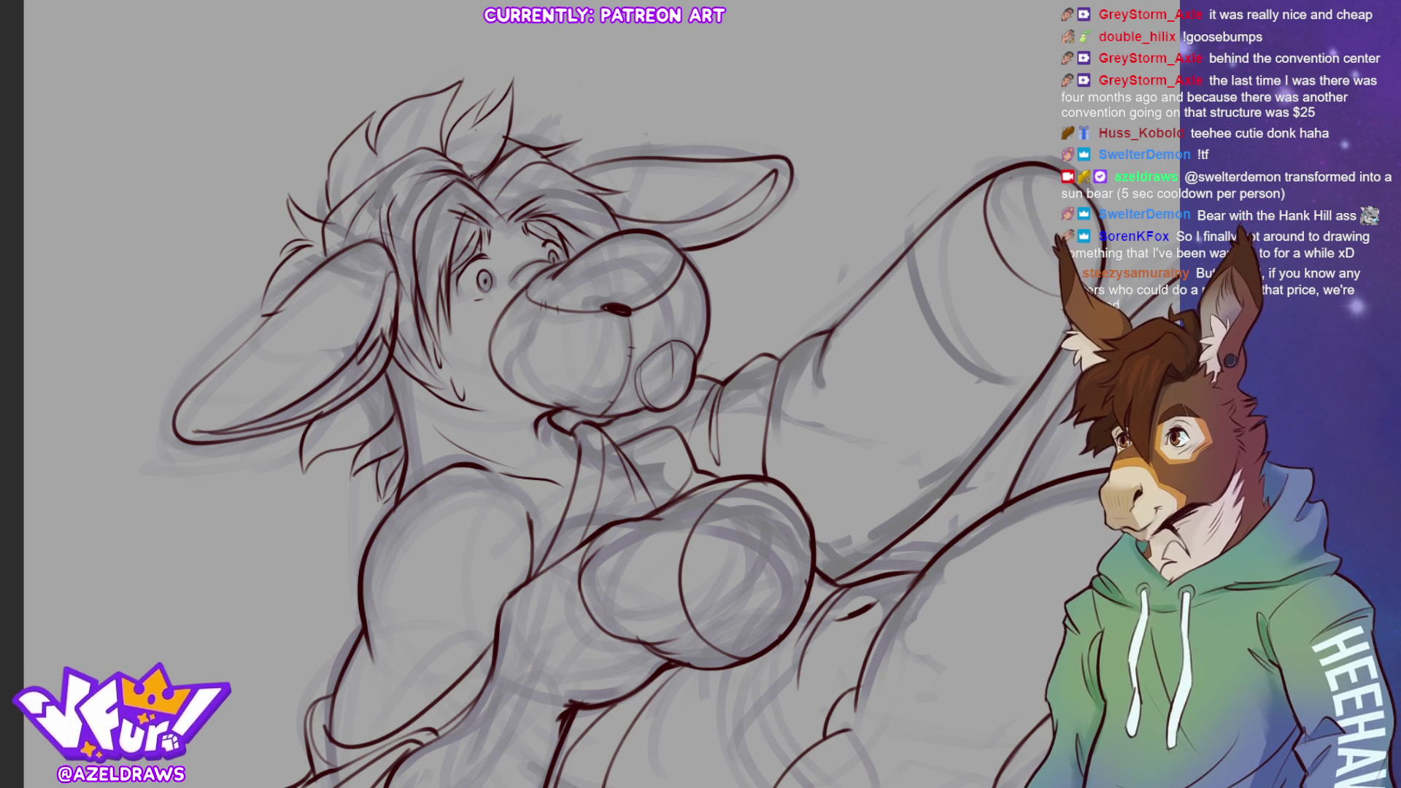
pyautogui.hotkey('ctrl', '0')
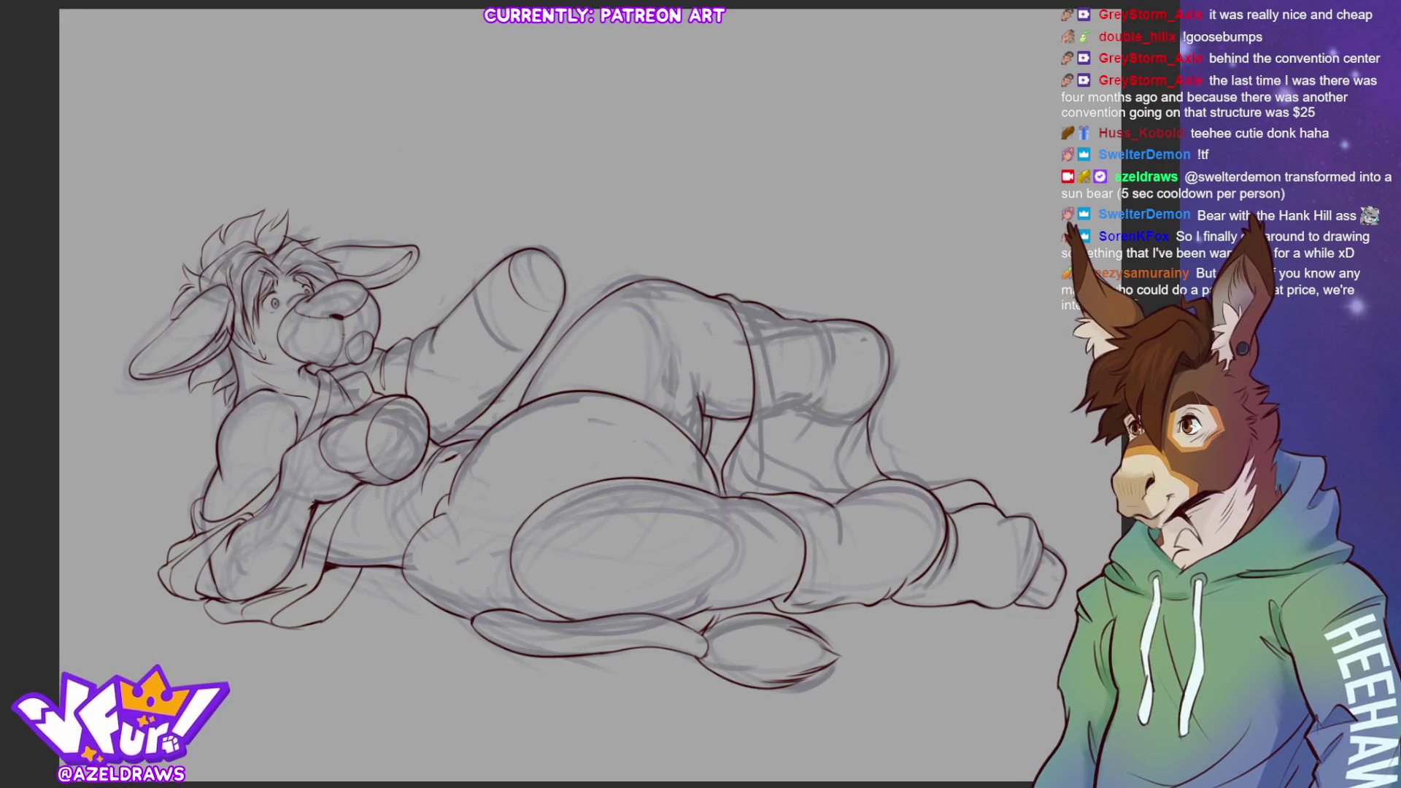
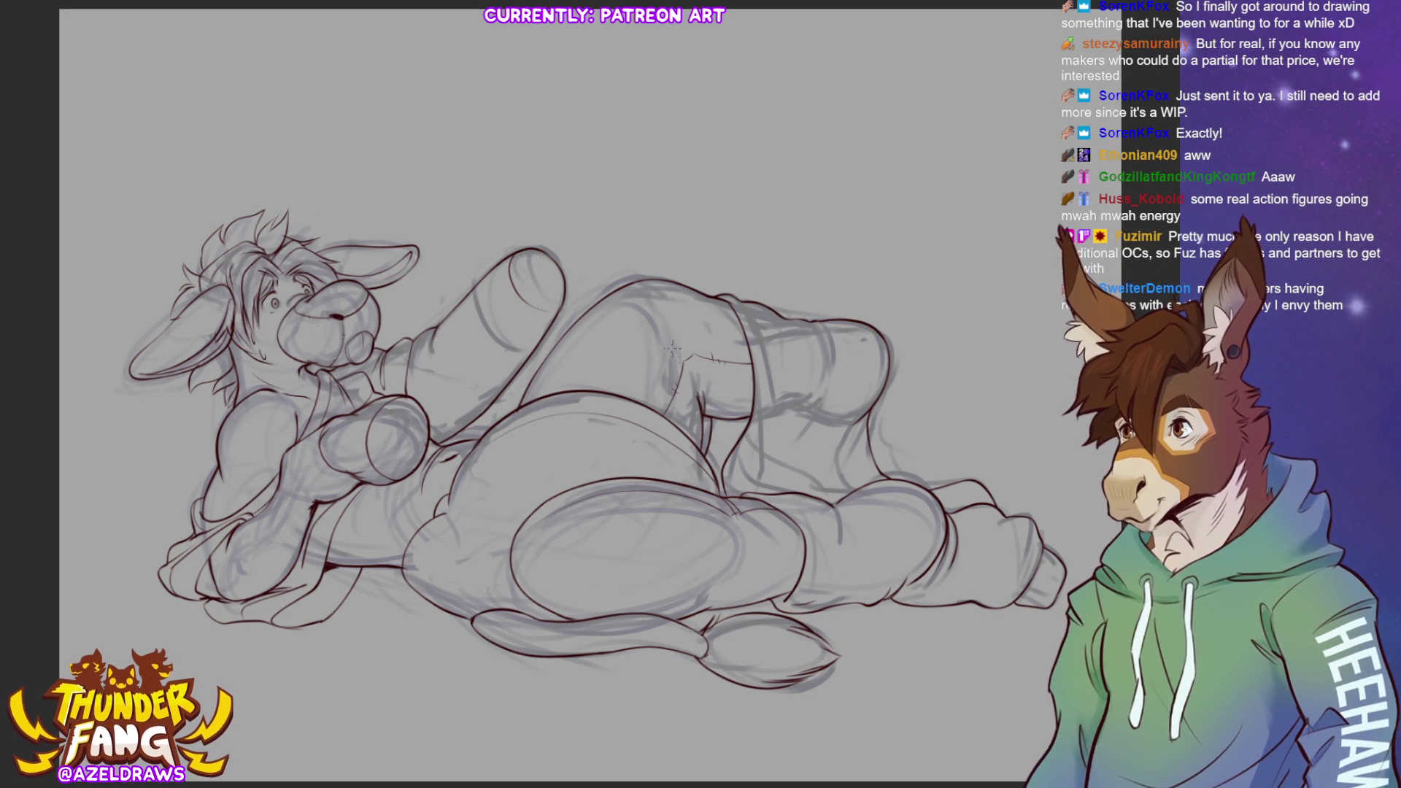
# Sketch extra lines on the raised leg and short strokes on the lower leg
pyautogui.moveTo(677, 369)
pyautogui.mouseDown()
pyautogui.moveTo(685, 330)
pyautogui.moveTo(700, 379)
pyautogui.mouseUp()
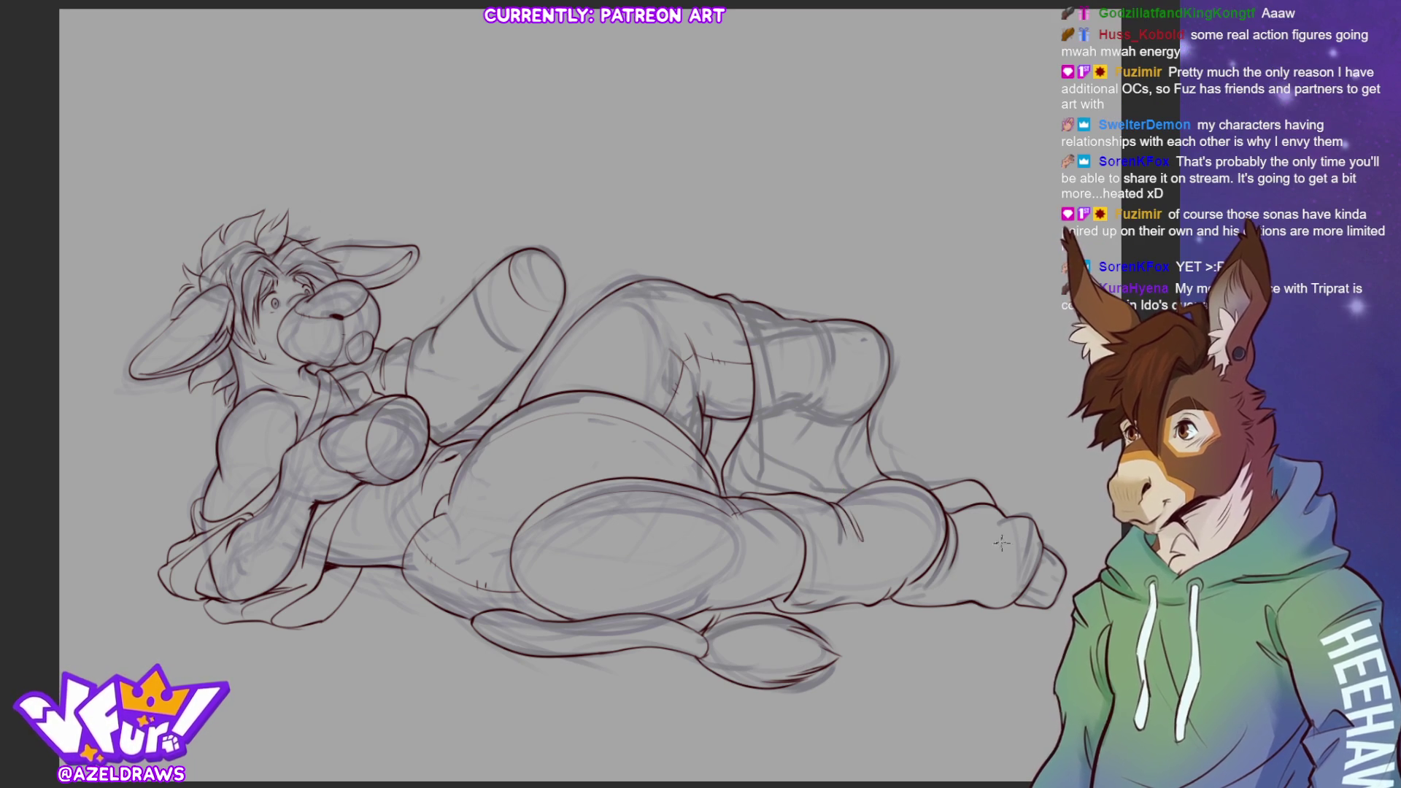
pyautogui.moveTo(879, 604)
pyautogui.mouseDown()
pyautogui.moveTo(905, 553)
pyautogui.moveTo(890, 588)
pyautogui.mouseUp()
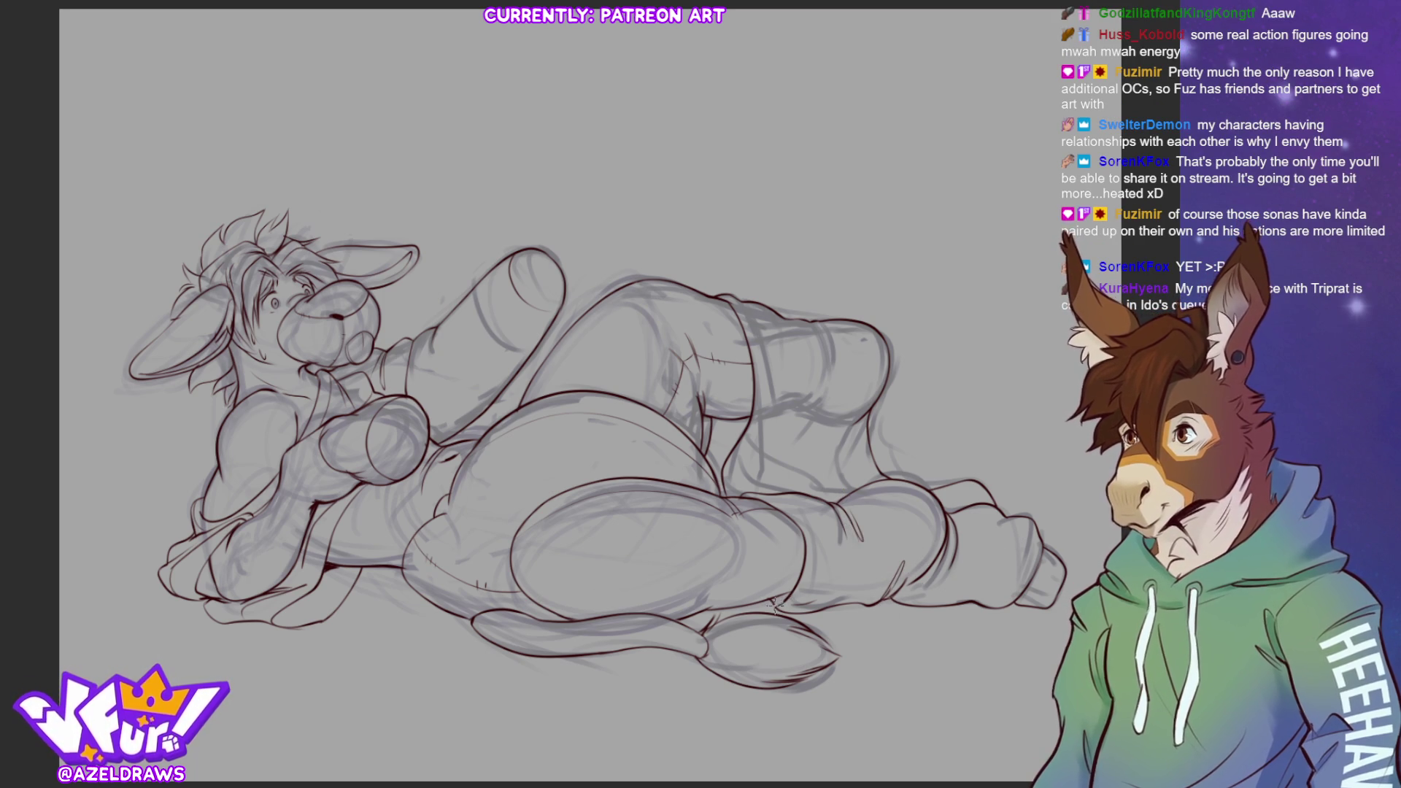
# Draw a line down the lower leg and outline the raised leg's cuff band edges
pyautogui.moveTo(784, 503)
pyautogui.mouseDown()
pyautogui.moveTo(821, 527)
pyautogui.moveTo(814, 597)
pyautogui.mouseUp()
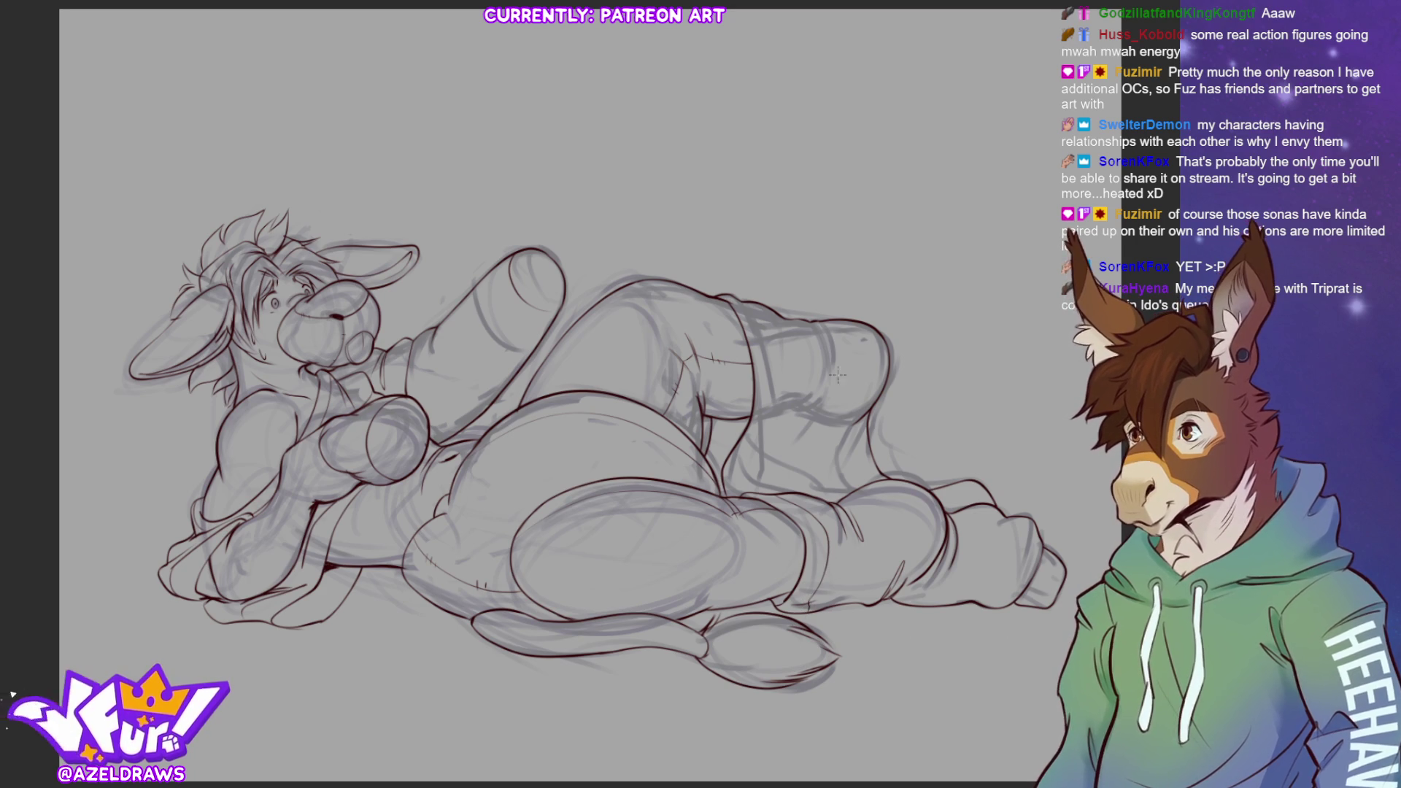
pyautogui.moveTo(743, 303)
pyautogui.mouseDown()
pyautogui.moveTo(778, 384)
pyautogui.moveTo(751, 471)
pyautogui.moveTo(761, 495)
pyautogui.mouseUp()
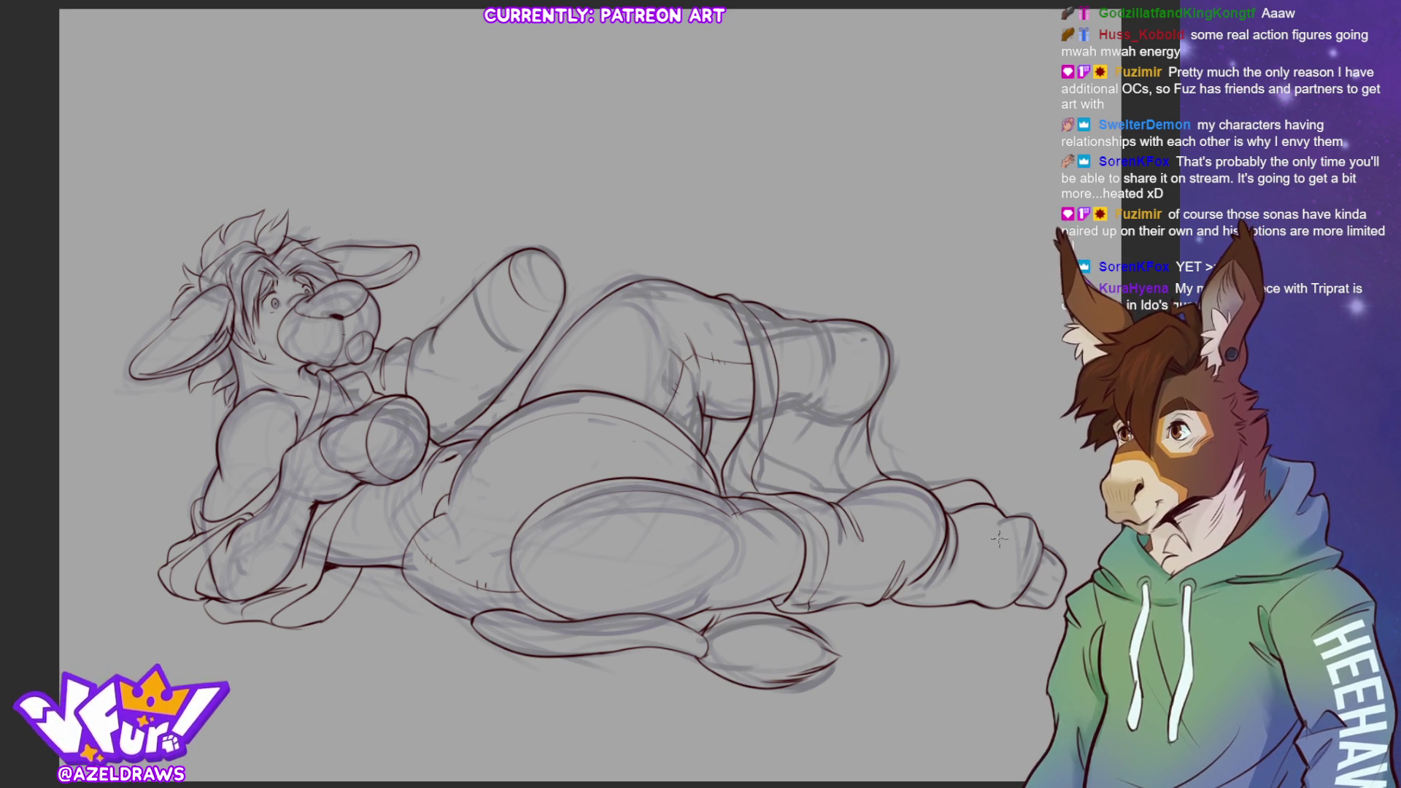
pyautogui.moveTo(828, 350)
pyautogui.mouseDown()
pyautogui.moveTo(819, 324)
pyautogui.moveTo(820, 379)
pyautogui.moveTo(813, 321)
pyautogui.moveTo(816, 389)
pyautogui.moveTo(826, 376)
pyautogui.mouseUp()
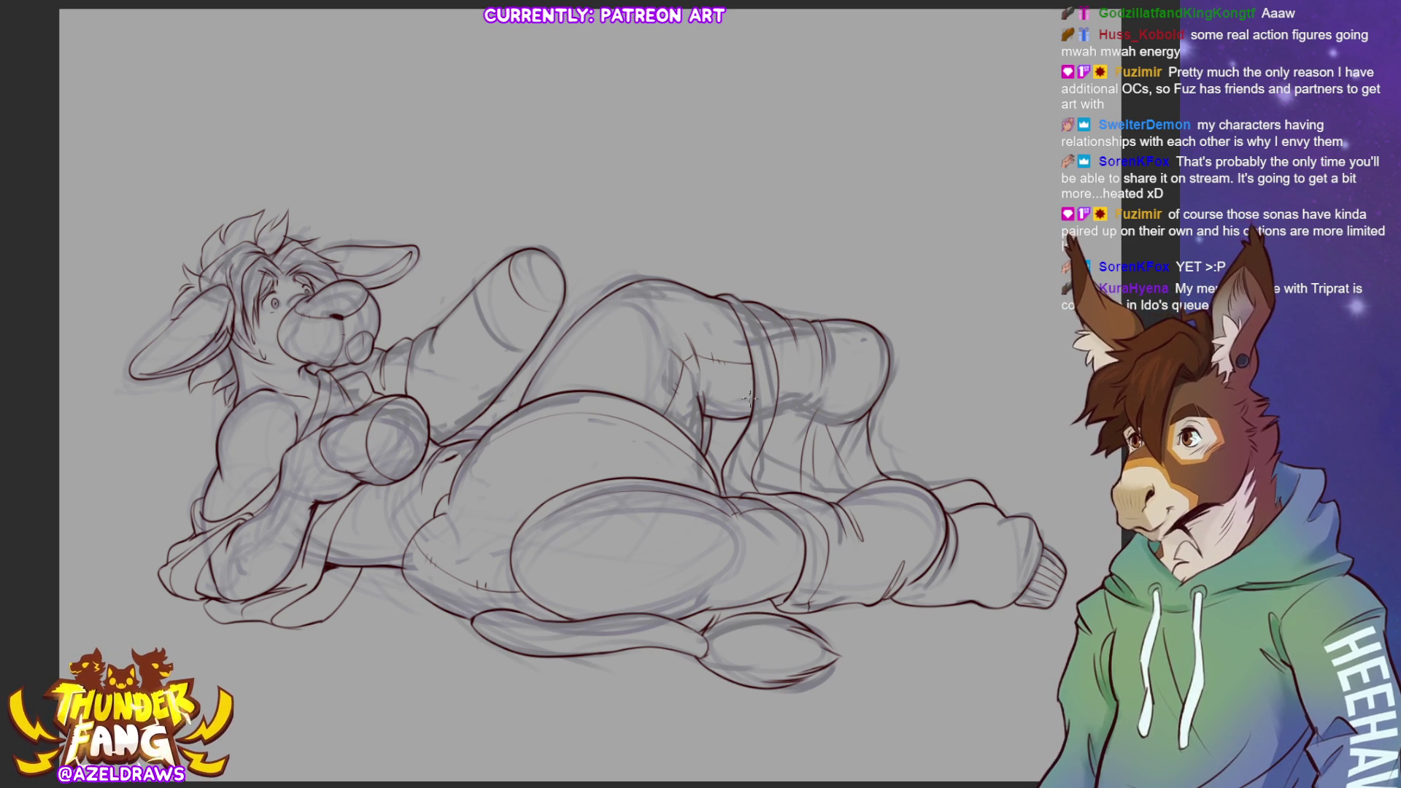
# Add detail lines and vertical ribbing strokes across the raised leg's cuff band
pyautogui.moveTo(762, 410)
pyautogui.mouseDown()
pyautogui.moveTo(819, 505)
pyautogui.moveTo(761, 420)
pyautogui.moveTo(799, 496)
pyautogui.moveTo(748, 481)
pyautogui.moveTo(827, 521)
pyautogui.mouseUp()
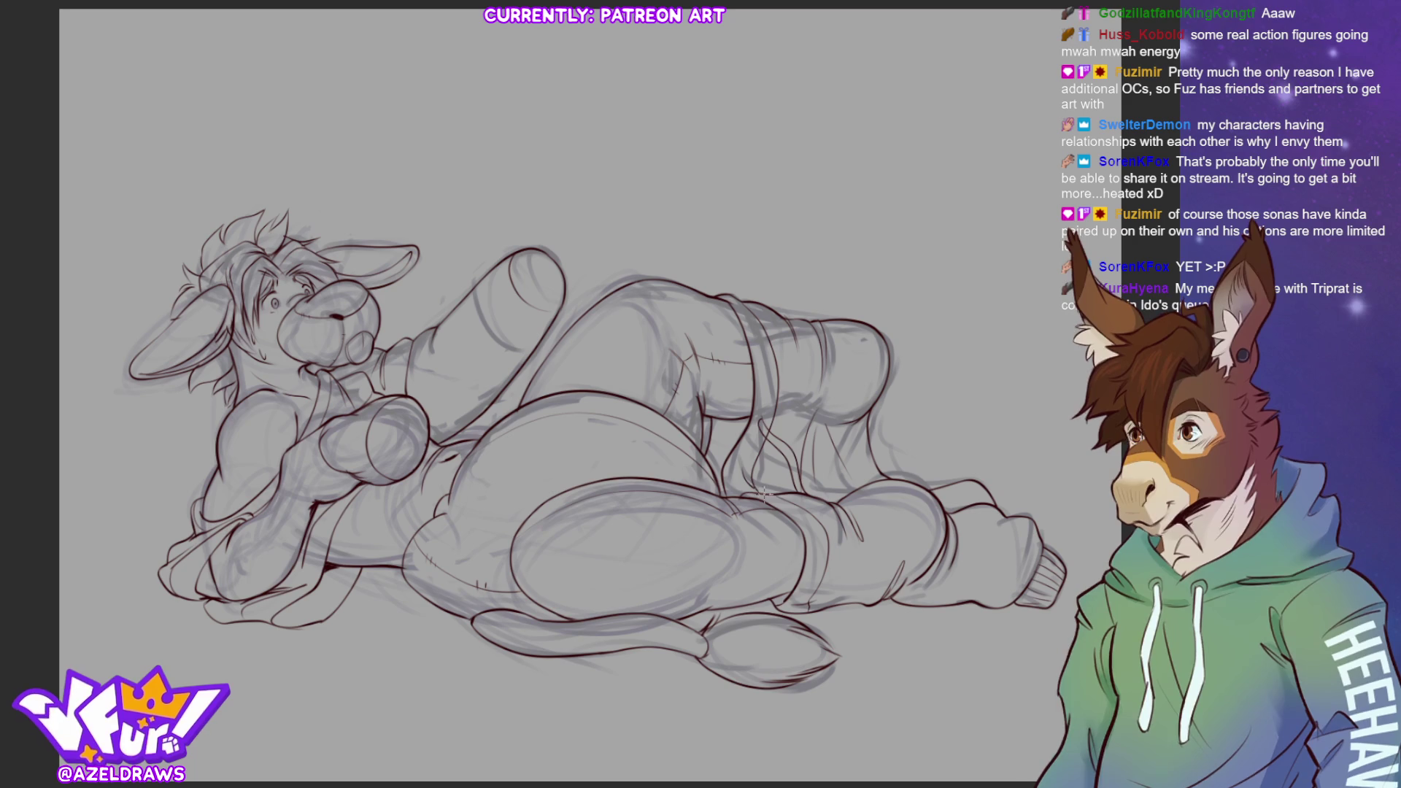
pyautogui.moveTo(751, 468); pyautogui.dragTo(809, 499)
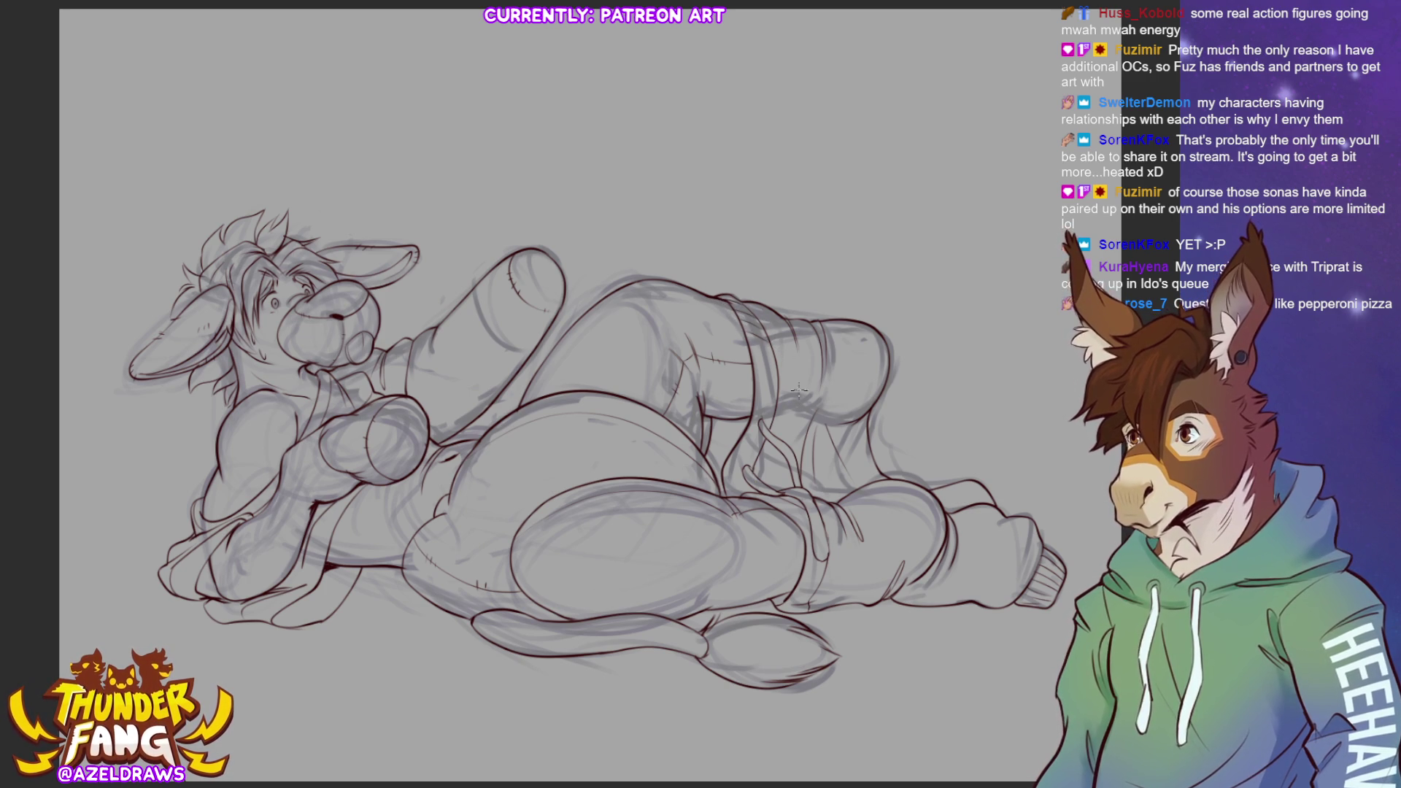
pyautogui.moveTo(779, 370)
pyautogui.mouseDown()
pyautogui.moveTo(759, 375)
pyautogui.moveTo(777, 410)
pyautogui.moveTo(731, 462)
pyautogui.moveTo(809, 519)
pyautogui.moveTo(824, 576)
pyautogui.moveTo(780, 609)
pyautogui.mouseUp()
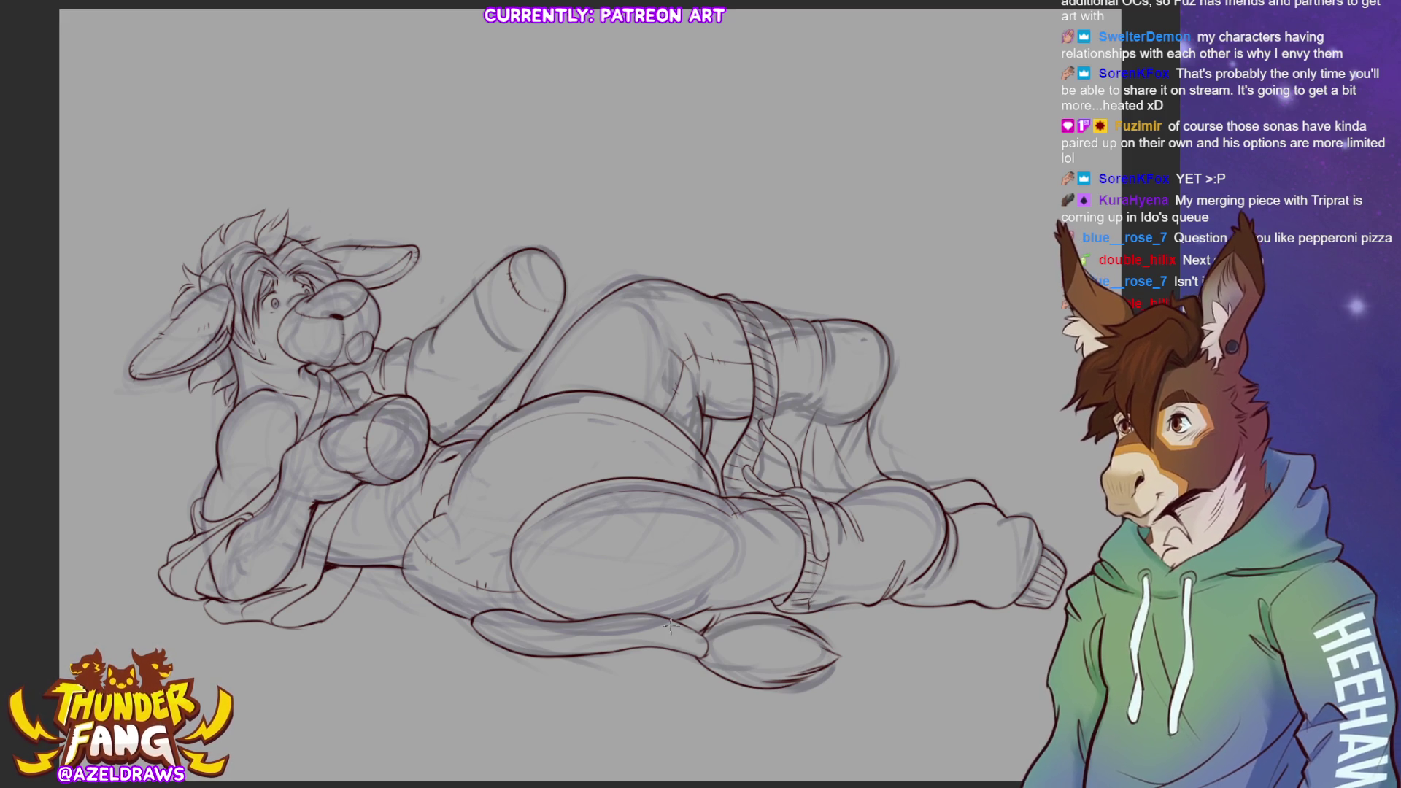